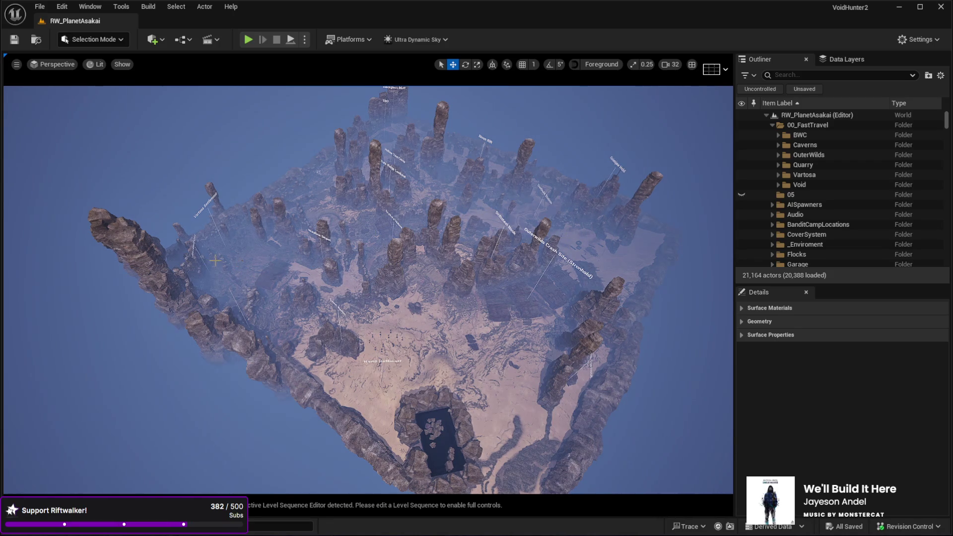
Zoom down to the desert outpost and expand OuterWilds to list Banditcamp01, Depot and others
{"action": "scroll", "coordinate": [369, 290], "scroll_direction": "up", "scroll_amount": 5}
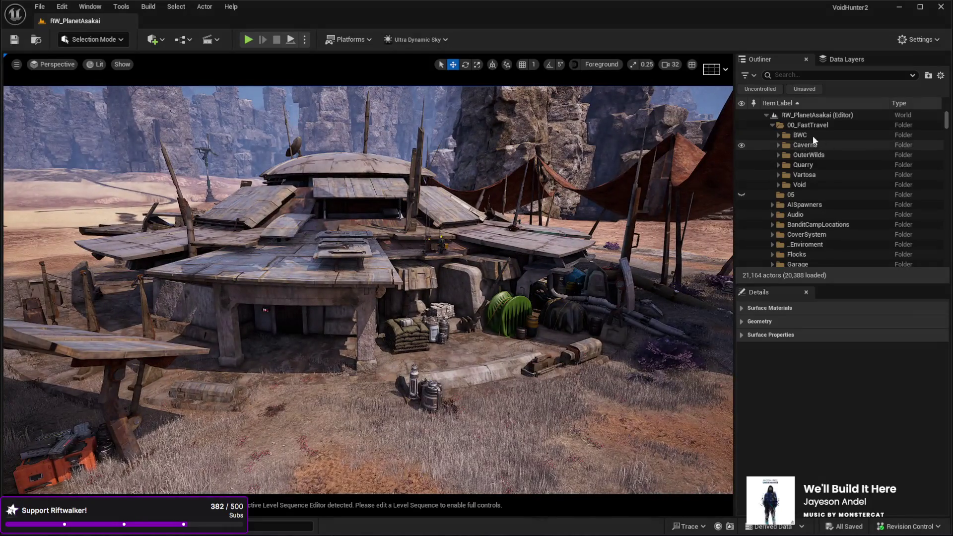
{"action": "left_click", "coordinate": [778, 155]}
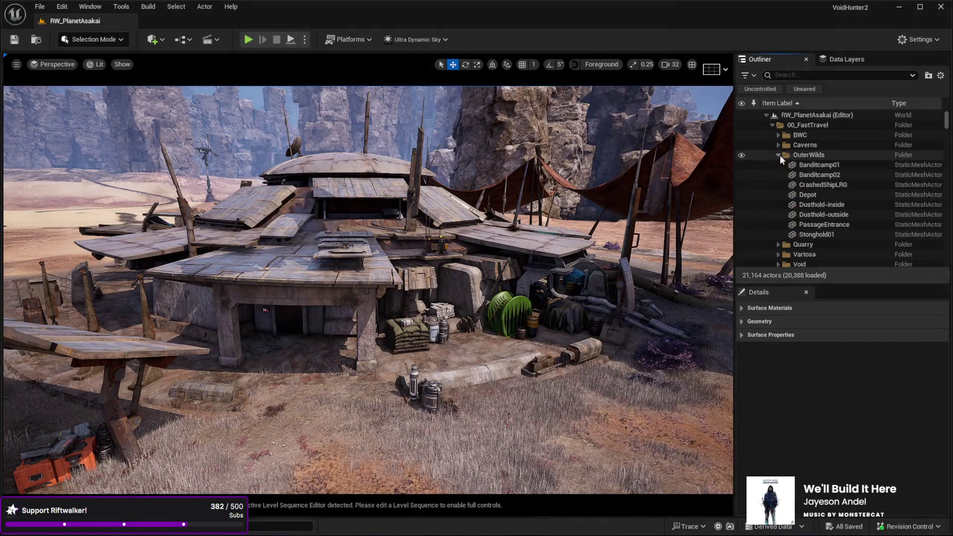
Jump to Dusthold-inside and fly through the interior hall, glowing logo and blue cave tunnel
{"action": "double_click", "coordinate": [811, 205]}
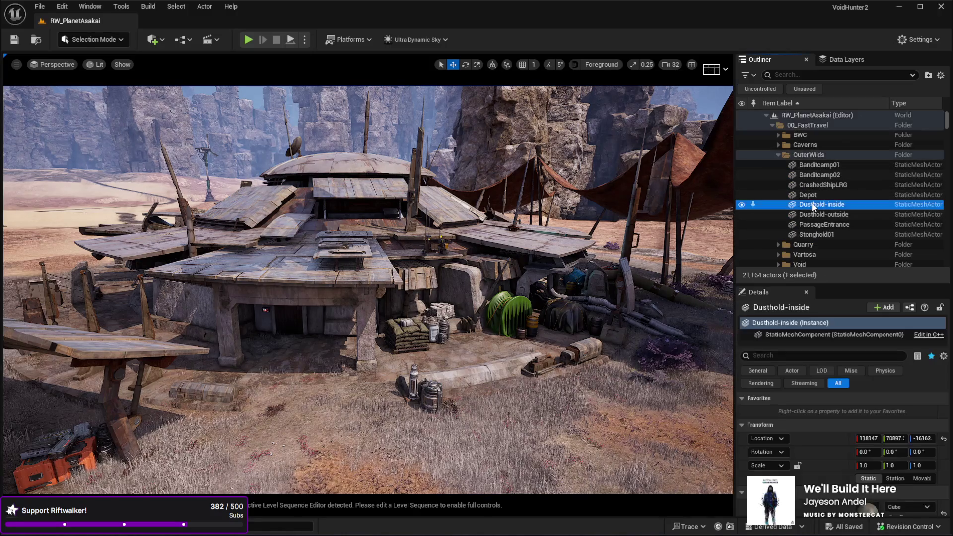
{"action": "left_click_drag", "start_coordinate": [623, 266], "coordinate": [526, 258]}
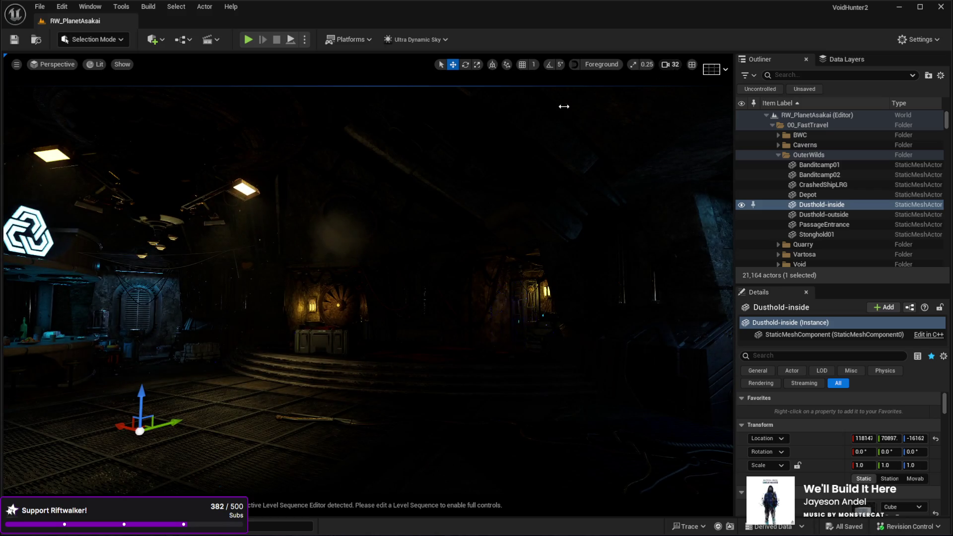
{"action": "scroll", "coordinate": [582, 91], "scroll_direction": "down", "scroll_amount": 5}
{"action": "mouse_move", "coordinate": [582, 90]}
{"action": "left_mouse_down"}
{"action": "mouse_move", "coordinate": [506, 174]}
{"action": "mouse_move", "coordinate": [417, 187]}
{"action": "mouse_move", "coordinate": [437, 188]}
{"action": "mouse_move", "coordinate": [447, 149]}
{"action": "mouse_move", "coordinate": [447, 203]}
{"action": "left_mouse_up"}
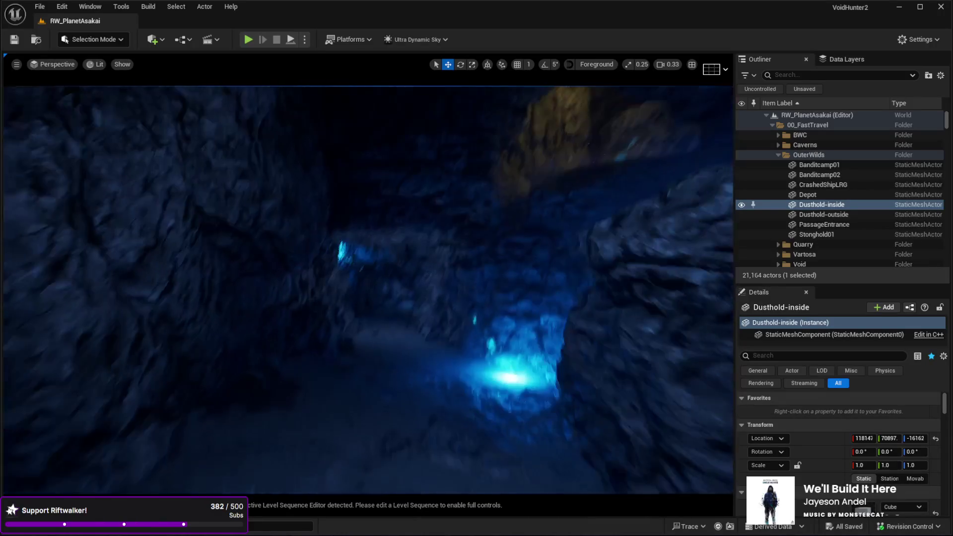
{"action": "left_click_drag", "start_coordinate": [494, 227], "coordinate": [494, 226]}
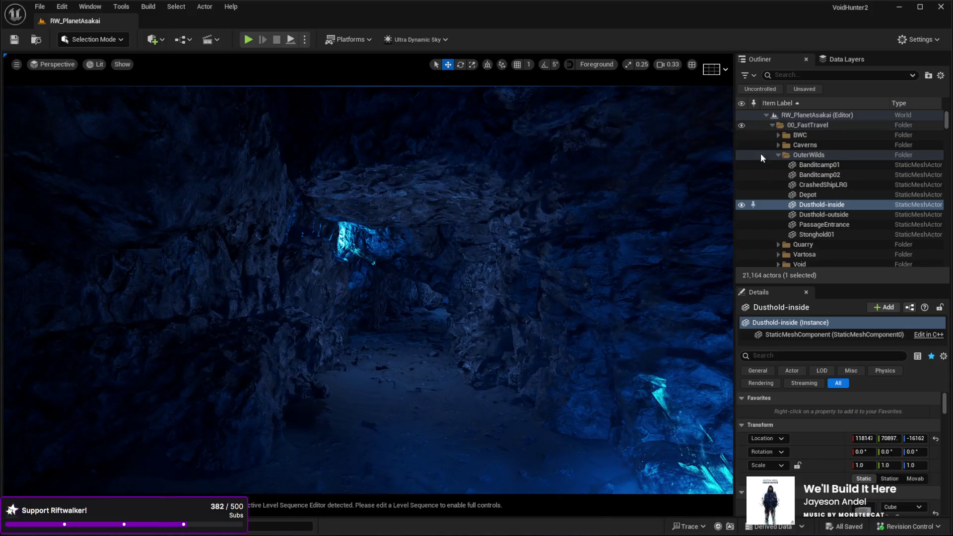
Jump to Banditcamp01 and look around the camp and its red machinery
{"action": "double_click", "coordinate": [802, 168]}
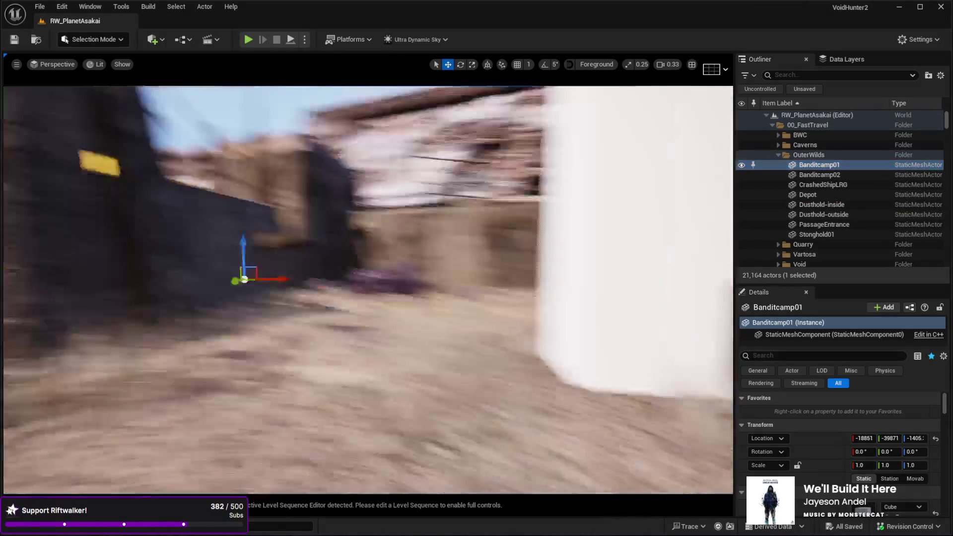
{"action": "left_click_drag", "start_coordinate": [368, 288], "coordinate": [367, 288]}
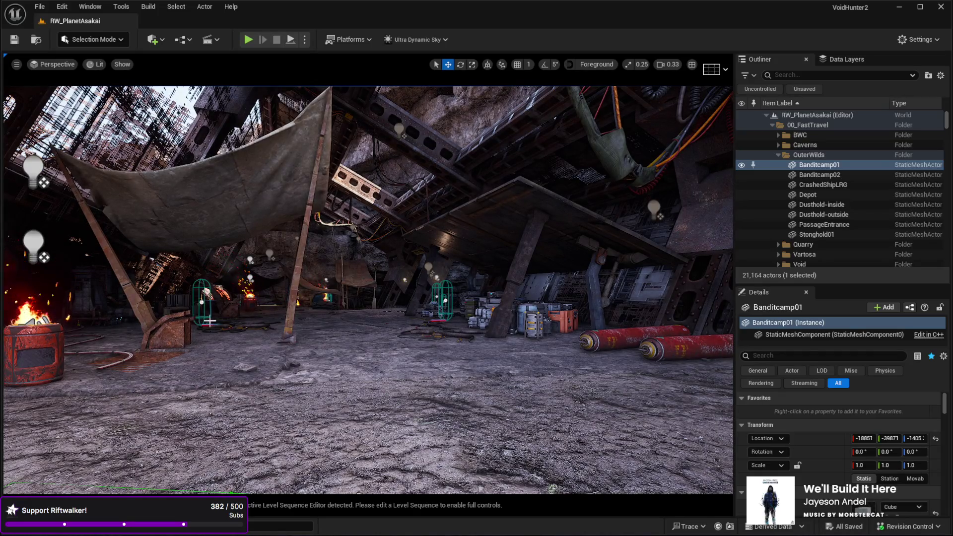
{"action": "left_click_drag", "start_coordinate": [367, 288], "coordinate": [368, 288]}
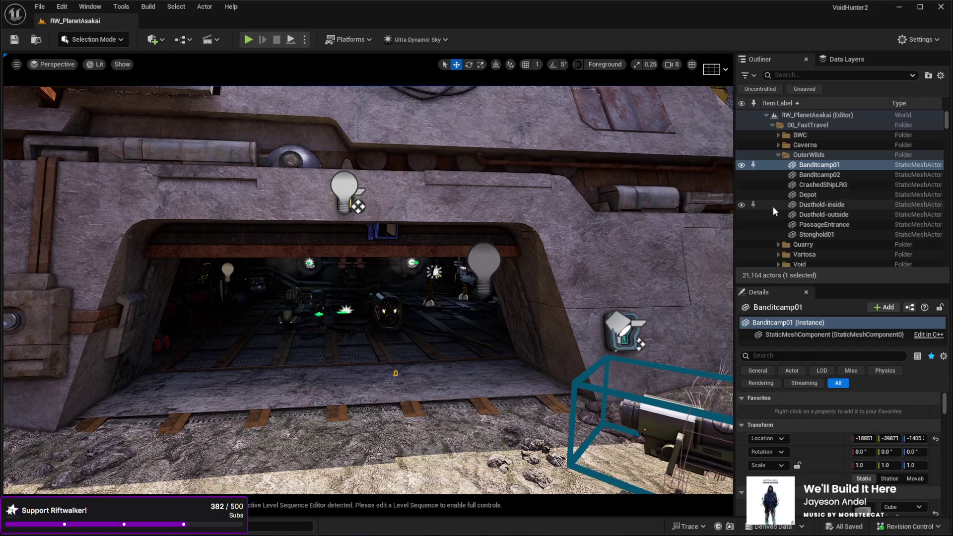
Collapse OuterWilds, expand Vartosa, and focus on and select the Market actor
{"action": "left_click", "coordinate": [777, 155]}
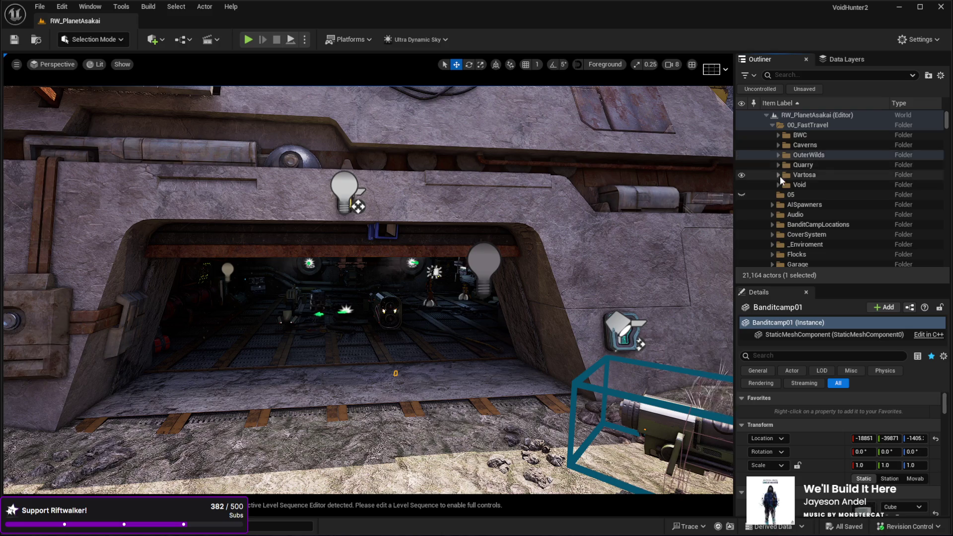
{"action": "left_click", "coordinate": [778, 174]}
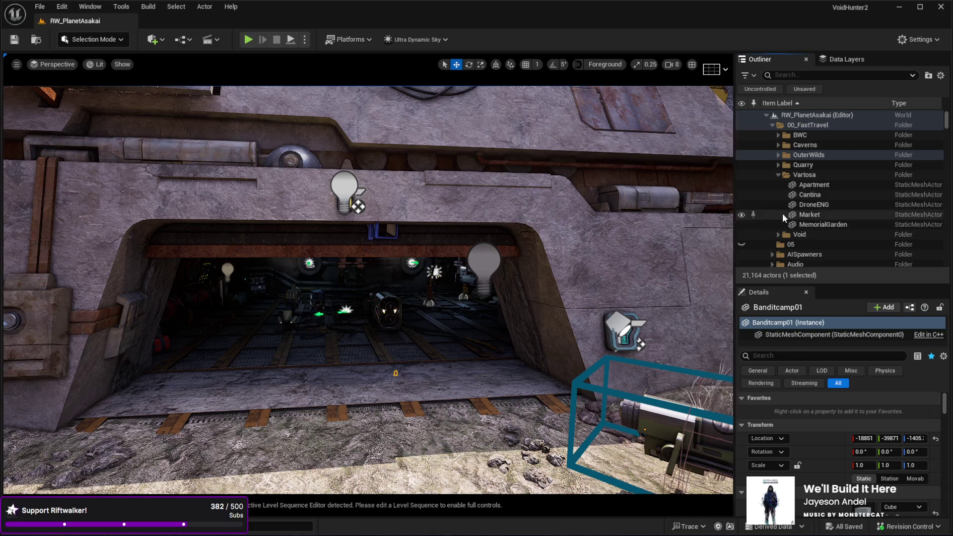
{"action": "key", "text": "f"}
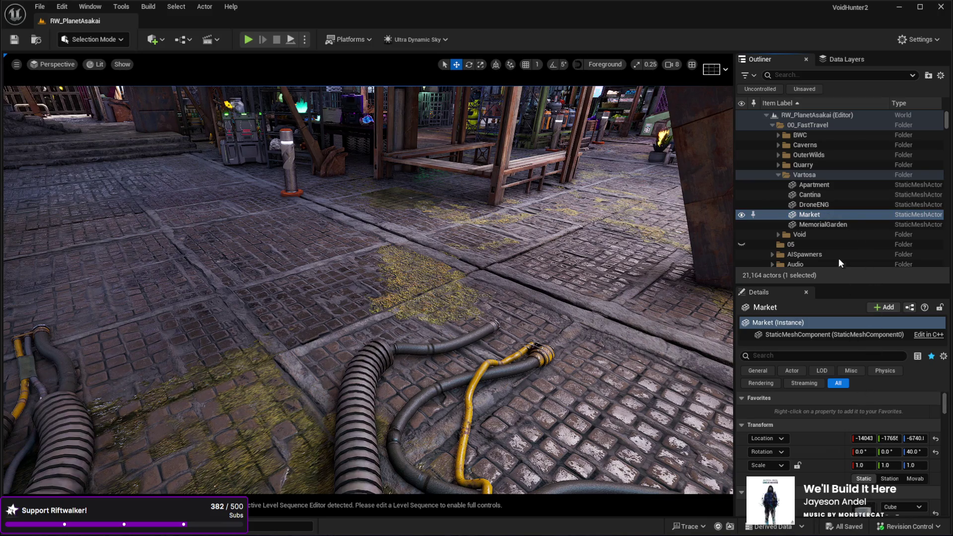
{"action": "left_click", "coordinate": [817, 203]}
{"action": "left_click", "coordinate": [811, 215]}
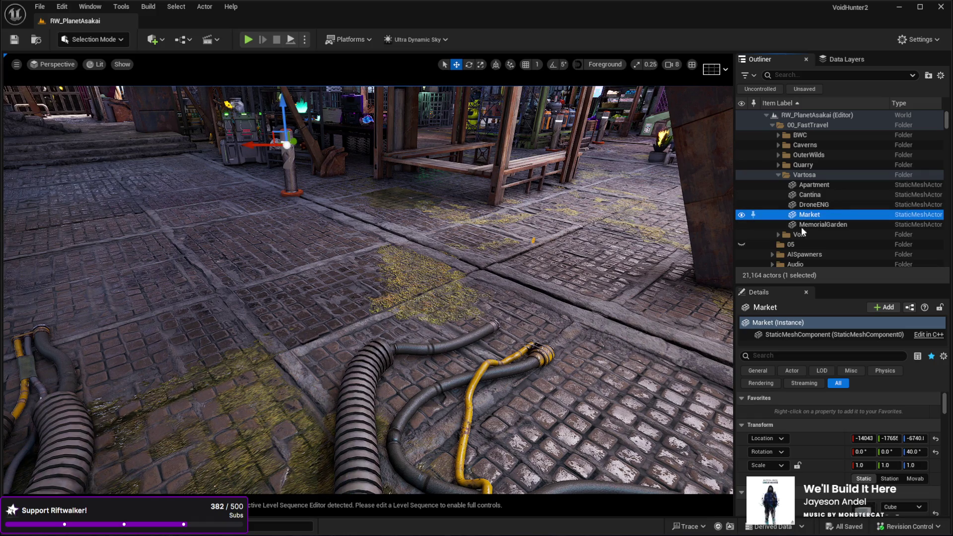
Duplicate the Market actor and rename the copy BikeShop
{"action": "key", "text": "ctrl+d"}
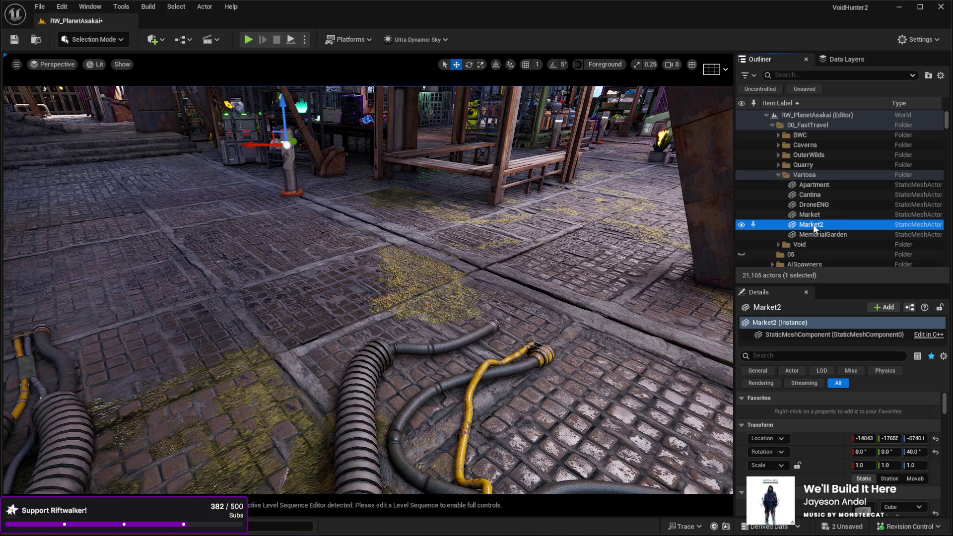
{"action": "left_click", "coordinate": [813, 224]}
{"action": "type", "text": "BikeShop"}
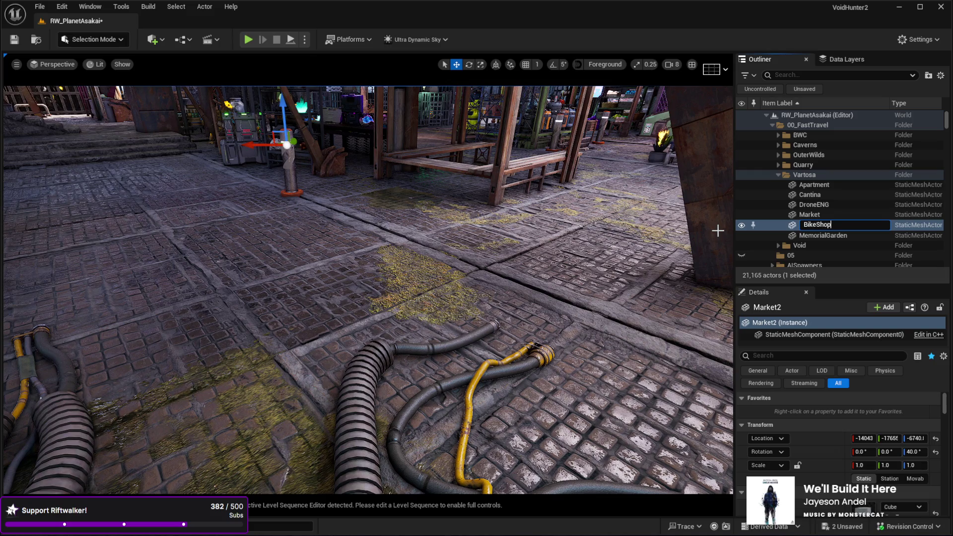
{"action": "key", "text": "Return"}
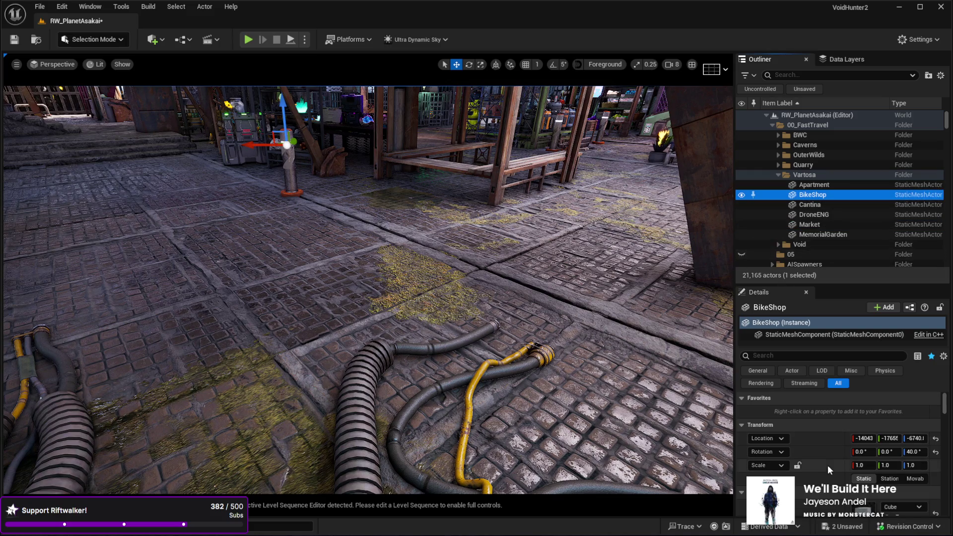
Tick Visible under Rendering in Details so the BikeShop marker shows
{"action": "scroll", "coordinate": [827, 465], "scroll_direction": "down", "scroll_amount": 10}
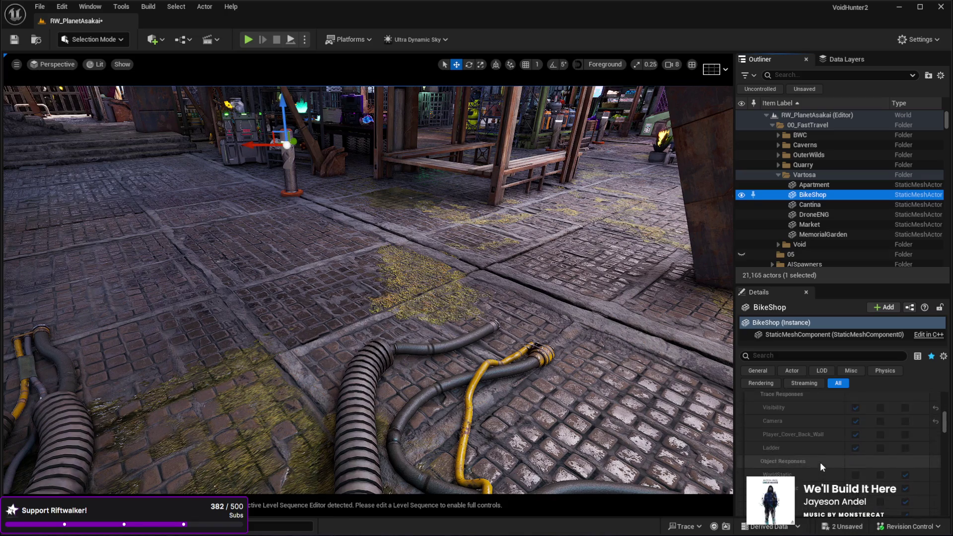
{"action": "scroll", "coordinate": [820, 464], "scroll_direction": "down", "scroll_amount": 8}
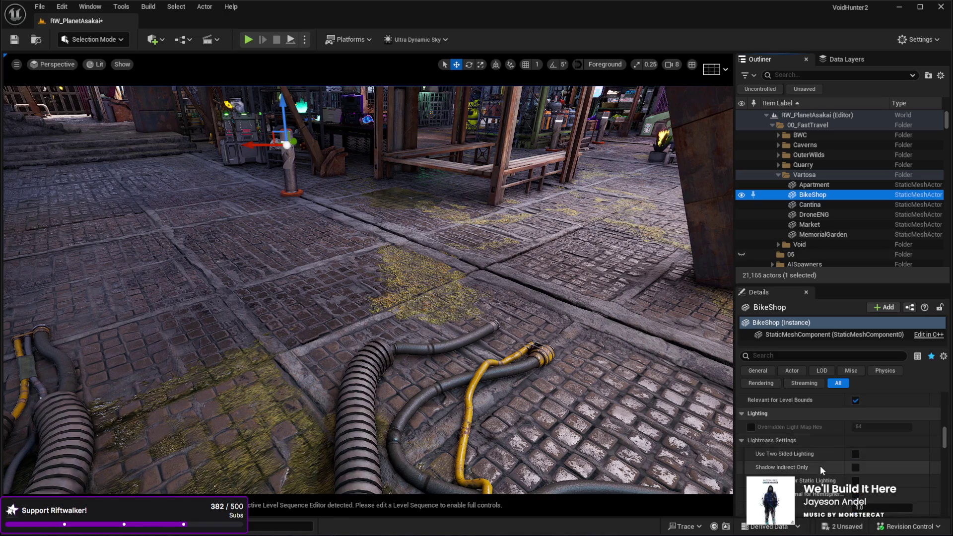
{"action": "scroll", "coordinate": [820, 465], "scroll_direction": "down", "scroll_amount": 8}
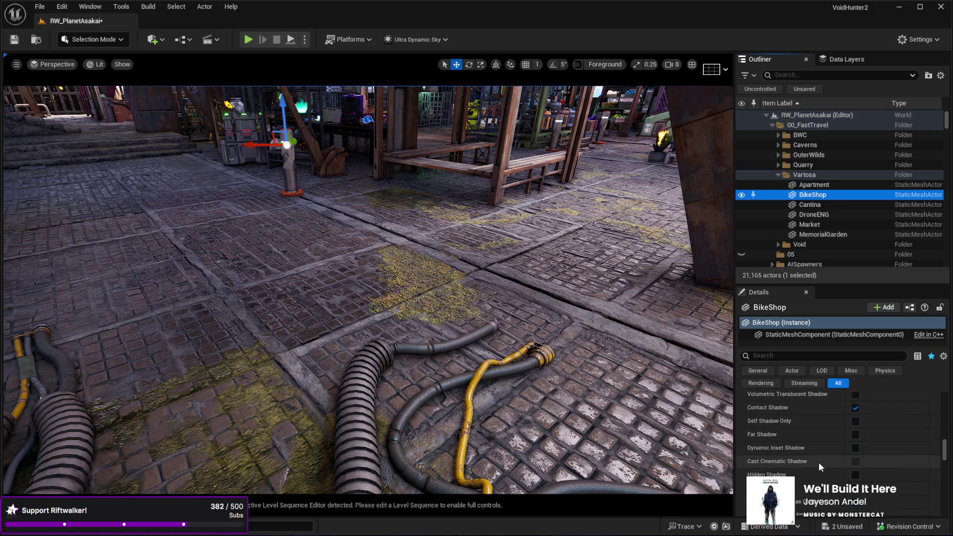
{"action": "scroll", "coordinate": [820, 462], "scroll_direction": "down", "scroll_amount": 8}
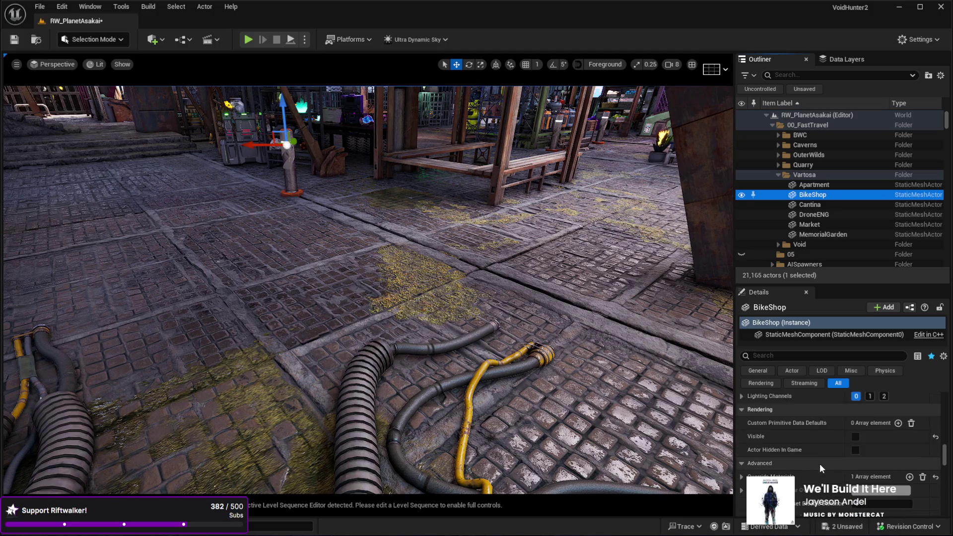
{"action": "left_click", "coordinate": [856, 437]}
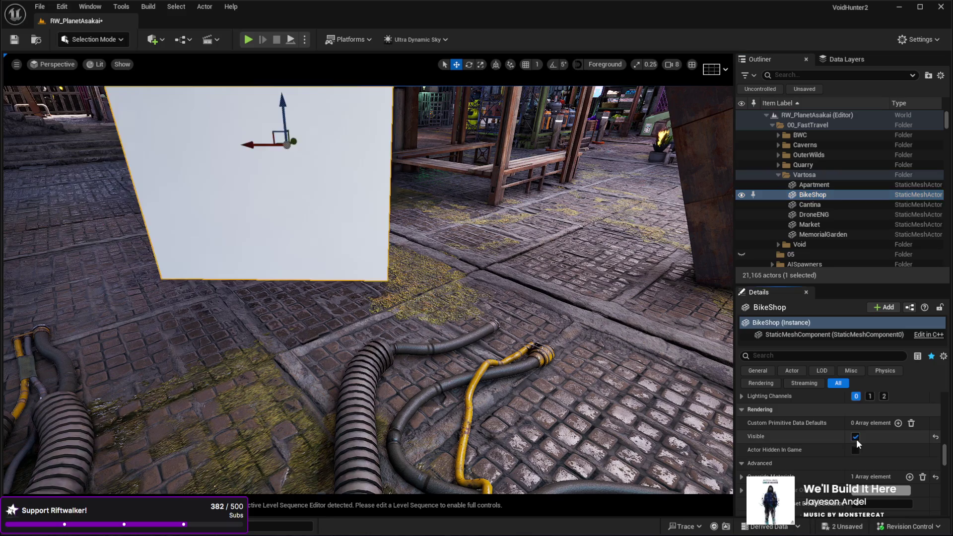
Keep BikeShop shown in game, move it to the ground before the bunker doorway, then hide it in the editor
{"action": "left_click", "coordinate": [856, 450]}
{"action": "left_click", "coordinate": [855, 450]}
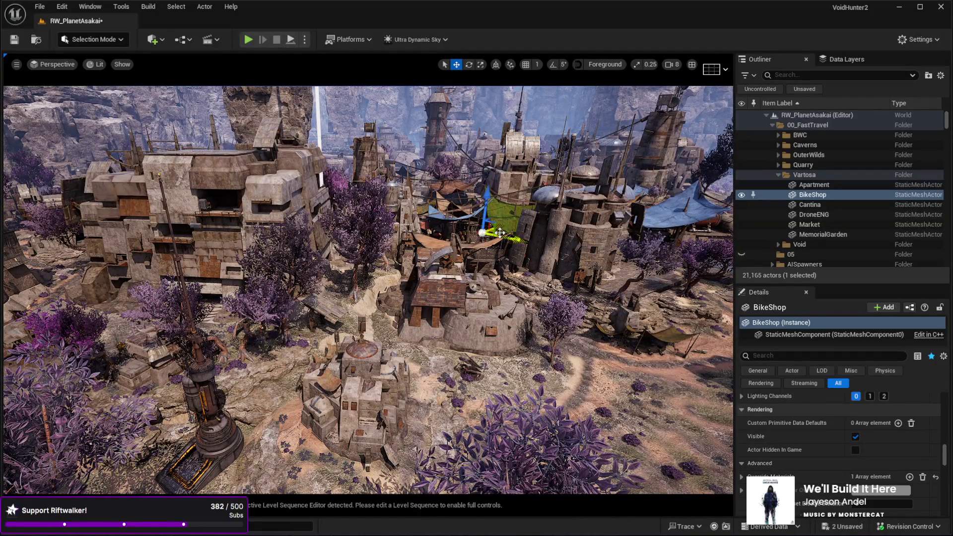
{"action": "mouse_move", "coordinate": [500, 230]}
{"action": "left_mouse_down"}
{"action": "mouse_move", "coordinate": [347, 276]}
{"action": "mouse_move", "coordinate": [79, 288]}
{"action": "mouse_move", "coordinate": [180, 307]}
{"action": "left_mouse_up"}
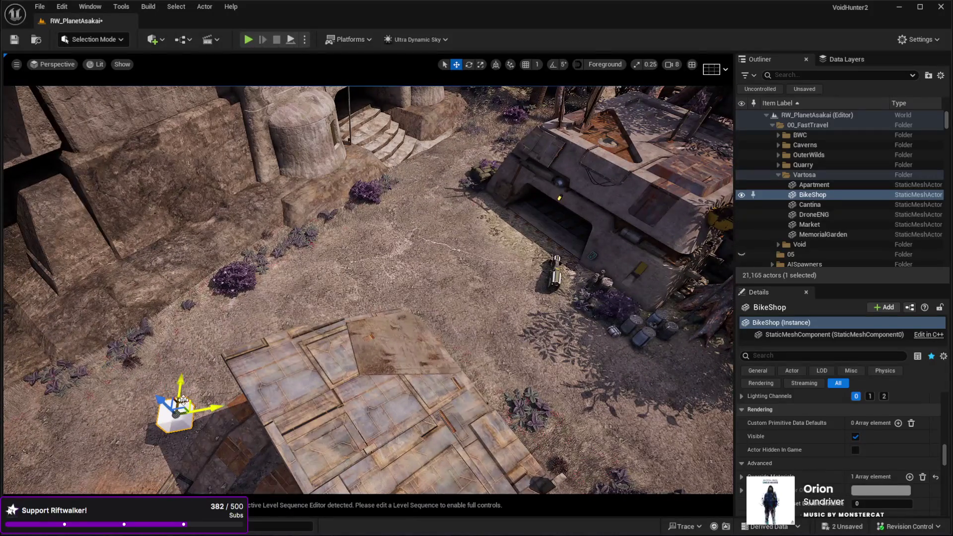
{"action": "mouse_move", "coordinate": [176, 413]}
{"action": "left_mouse_down"}
{"action": "mouse_move", "coordinate": [540, 224]}
{"action": "mouse_move", "coordinate": [488, 280]}
{"action": "left_mouse_up"}
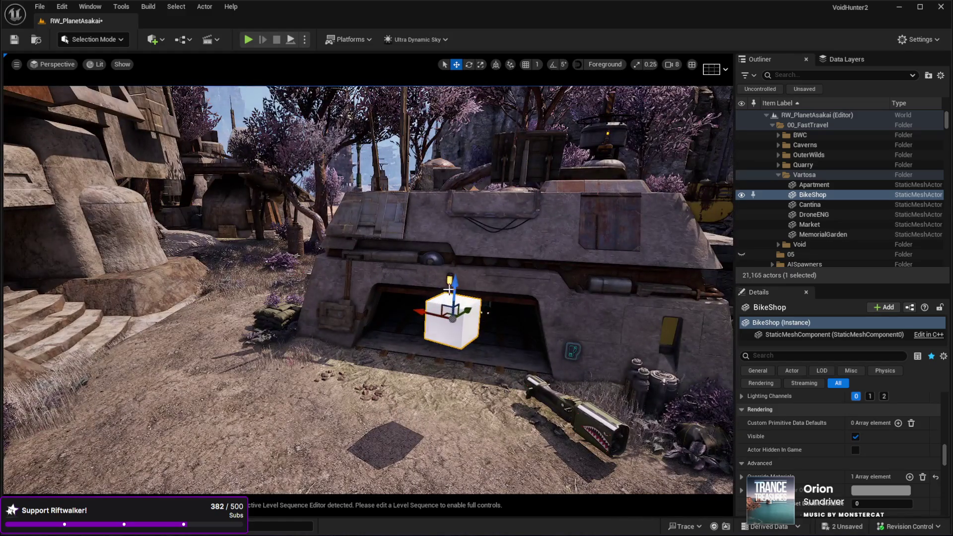
{"action": "mouse_move", "coordinate": [453, 313]}
{"action": "left_mouse_down"}
{"action": "mouse_move", "coordinate": [452, 378]}
{"action": "mouse_move", "coordinate": [431, 359]}
{"action": "left_mouse_up"}
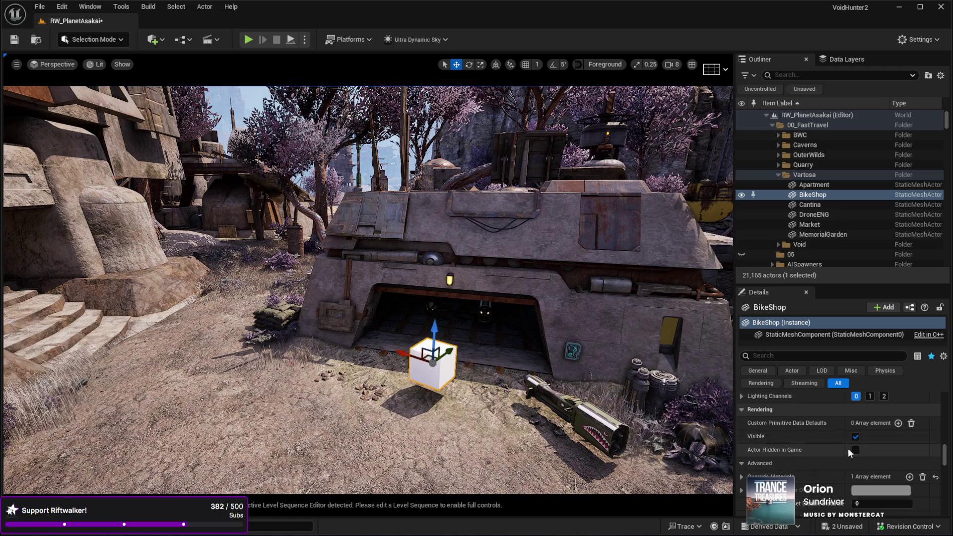
{"action": "left_click", "coordinate": [856, 437]}
Jump through the Vartosa fast-travel points Apartment, BikeShop and the Cantina interior
{"action": "double_click", "coordinate": [804, 185]}
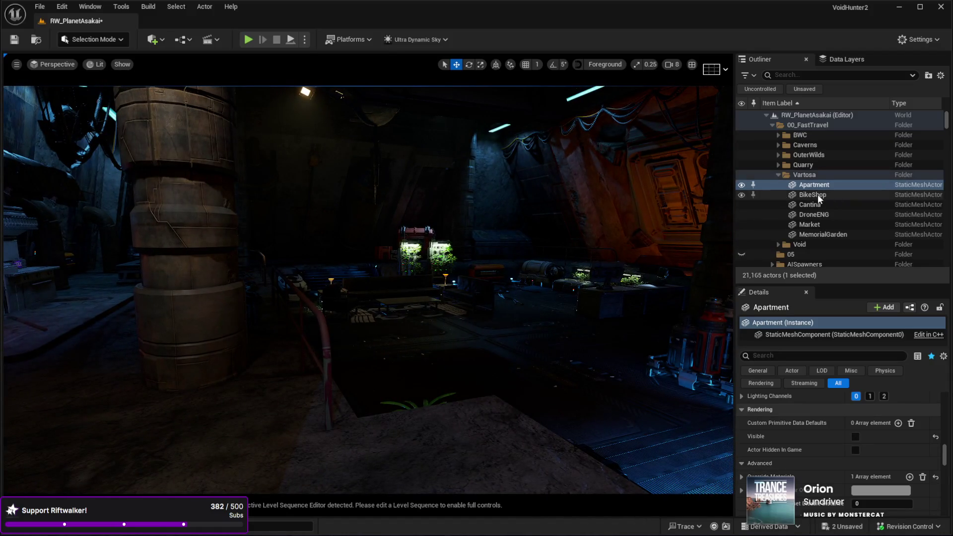
{"action": "left_click", "coordinate": [818, 194]}
{"action": "left_click", "coordinate": [819, 195]}
{"action": "left_click", "coordinate": [785, 210]}
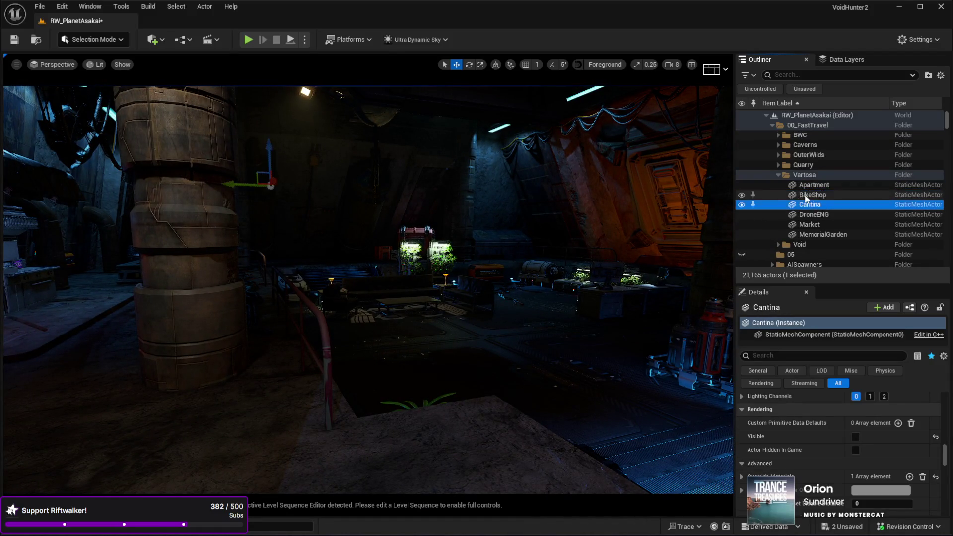
{"action": "double_click", "coordinate": [794, 195]}
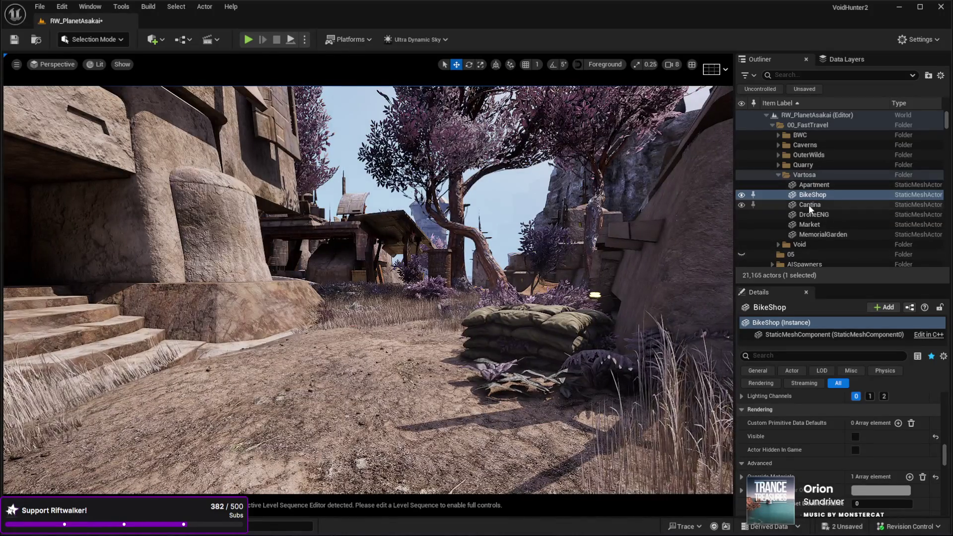
{"action": "double_click", "coordinate": [808, 205]}
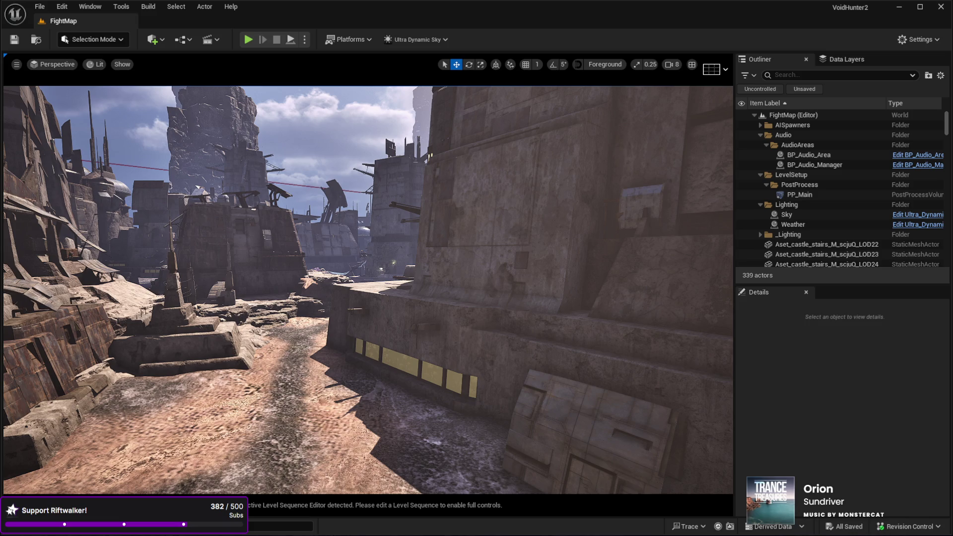
Frame the large building, sweep over to the street, select the Landscape and start Play In Editor
{"action": "left_click", "coordinate": [546, 248]}
{"action": "key", "text": "f"}
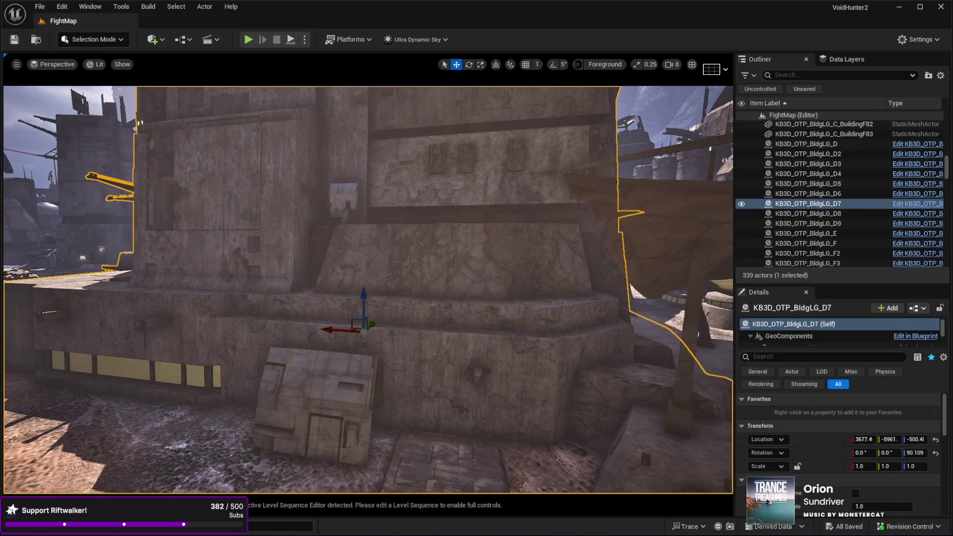
{"action": "left_click_drag", "start_coordinate": [220, 249], "coordinate": [219, 248]}
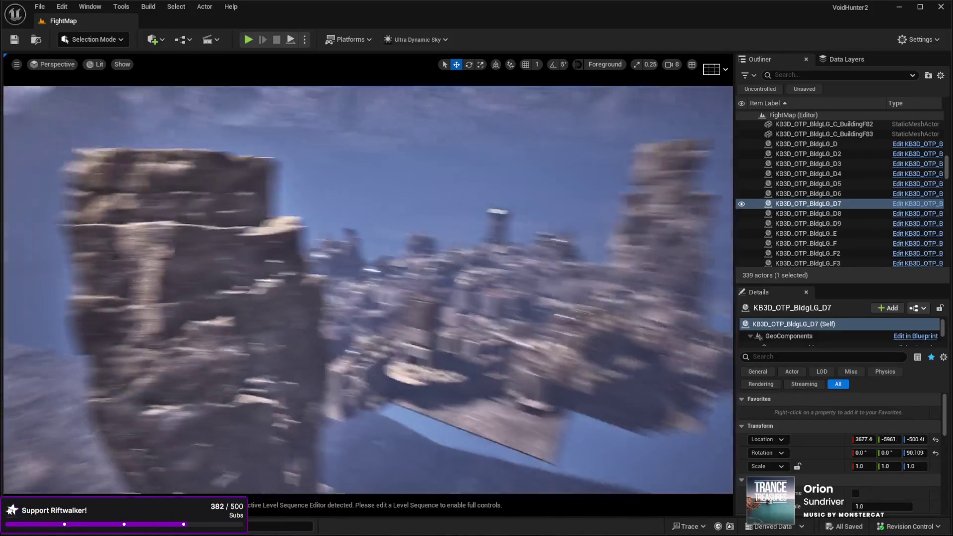
{"action": "left_click_drag", "start_coordinate": [220, 249], "coordinate": [220, 249]}
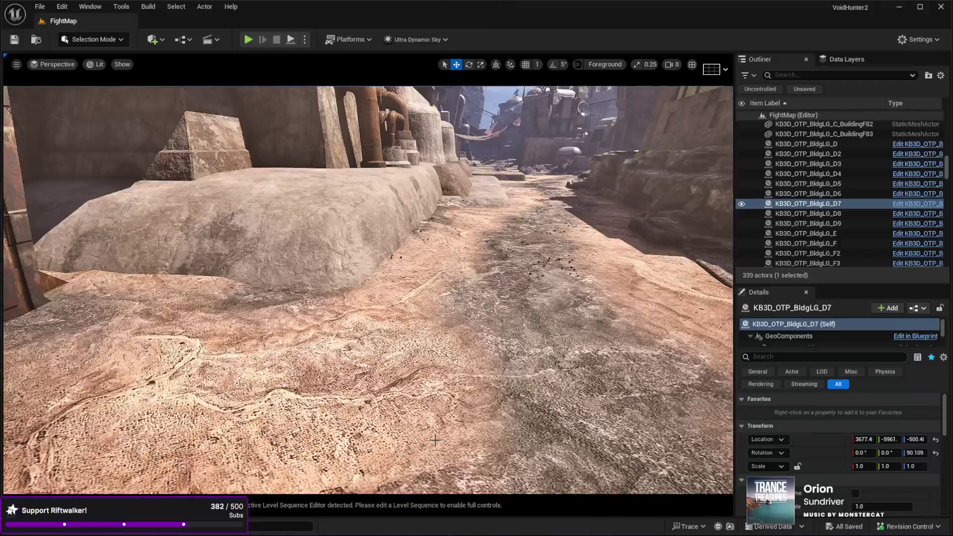
{"action": "left_click", "coordinate": [441, 439]}
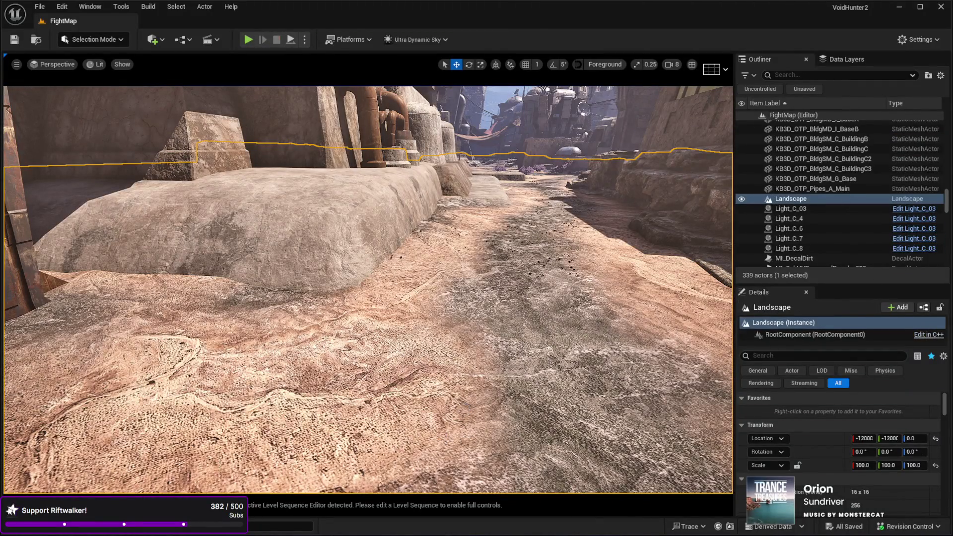
{"action": "key", "text": "alt+p"}
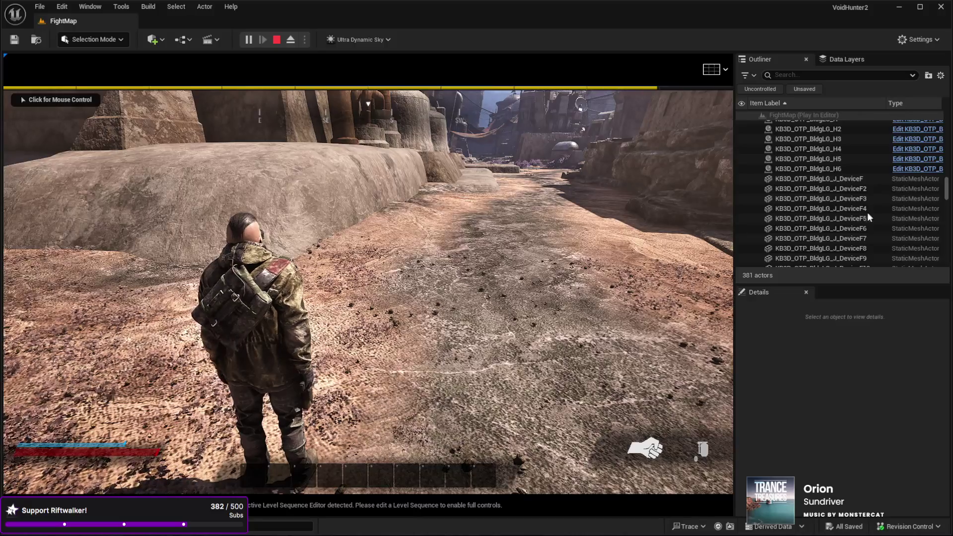
Take mouse control of the game view and switch it to fullscreen
{"action": "left_click", "coordinate": [419, 435]}
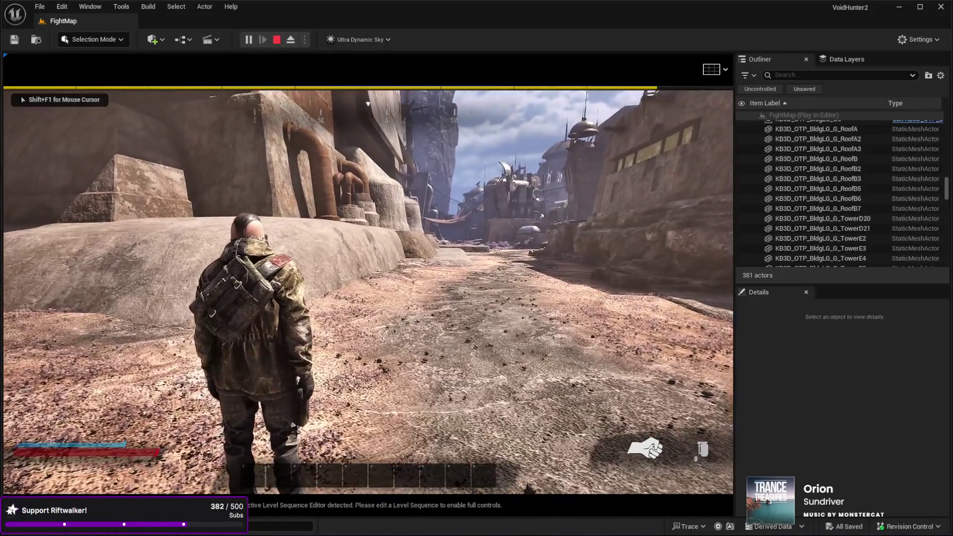
{"action": "key", "text": "shift+F1"}
{"action": "key", "text": "F11"}
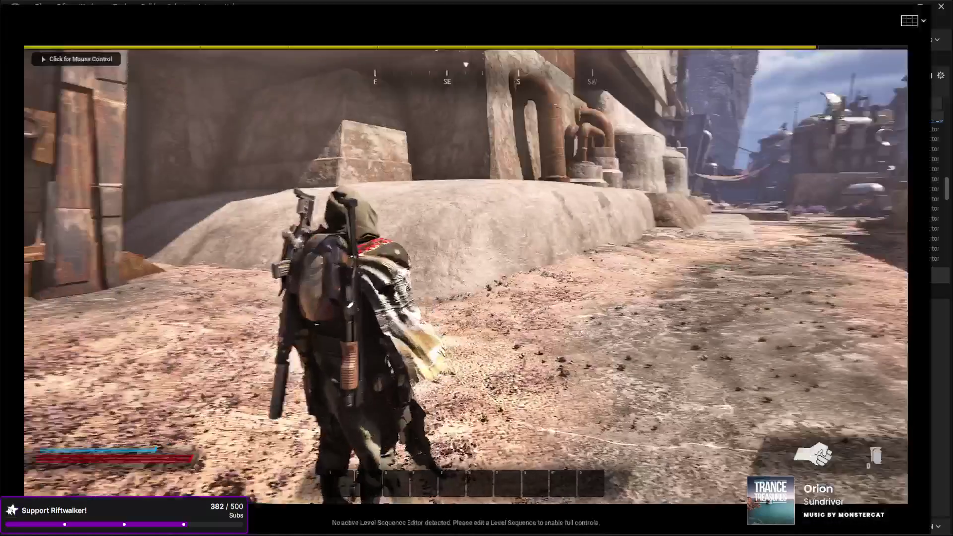
{"action": "left_click", "coordinate": [465, 273]}
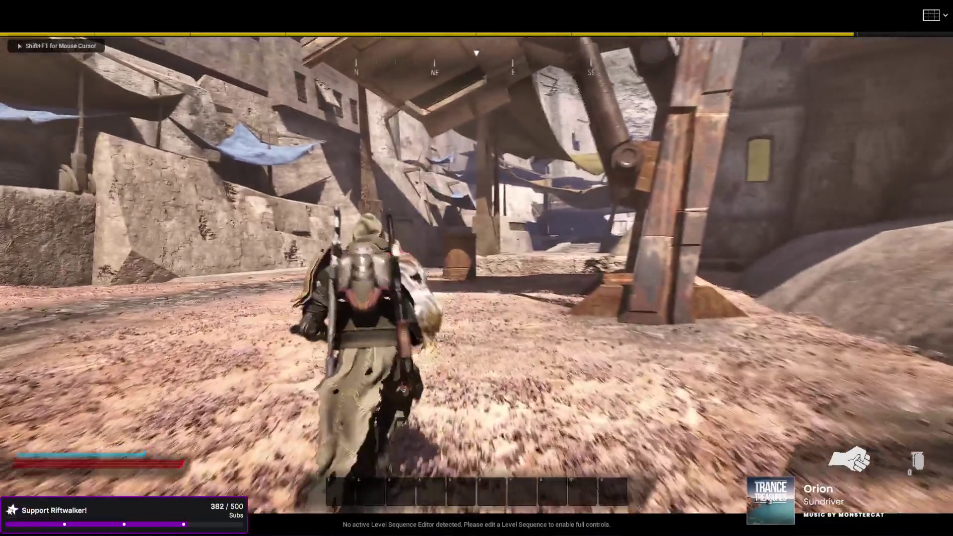
Run the character through the plaza and down the alley, then return to the editor camera
{"action": "key", "text": "w"}
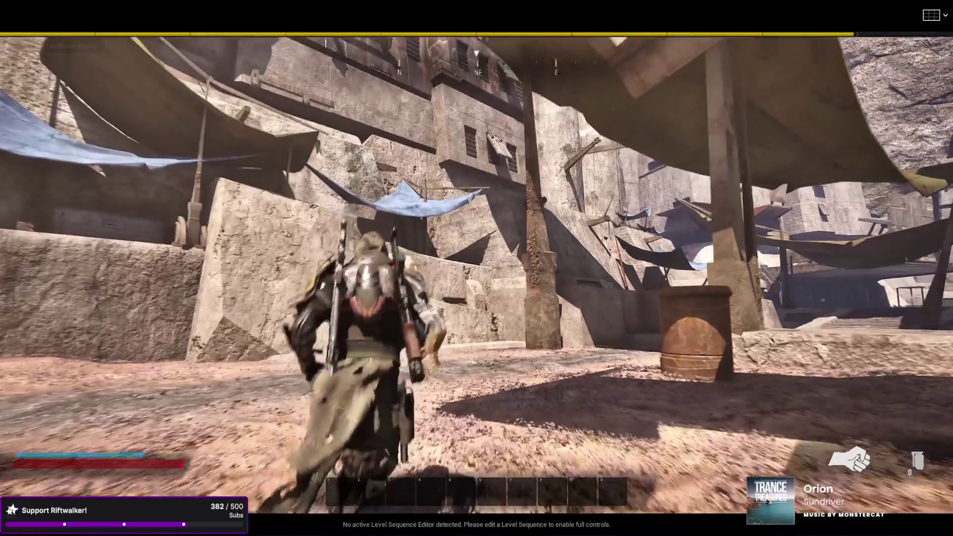
{"action": "key", "text": "w"}
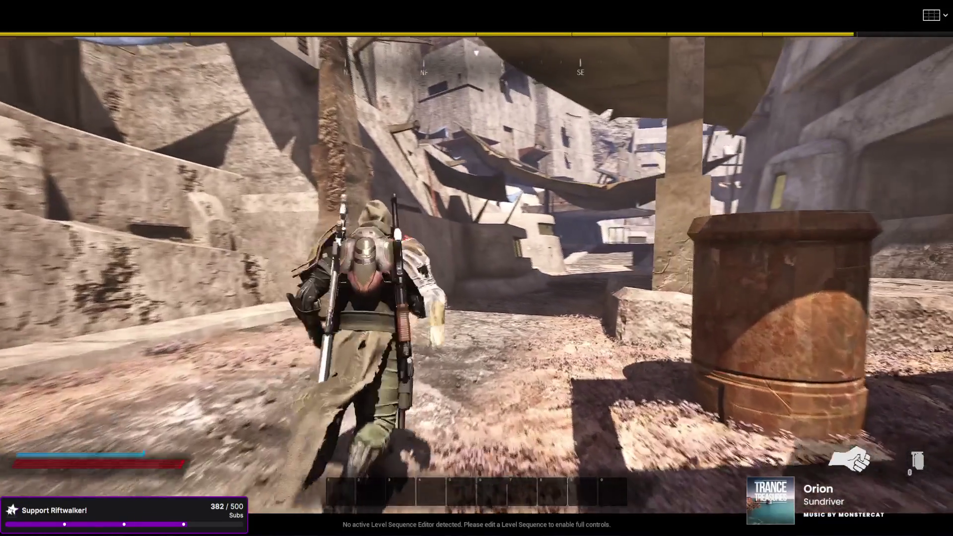
{"action": "key", "text": "w"}
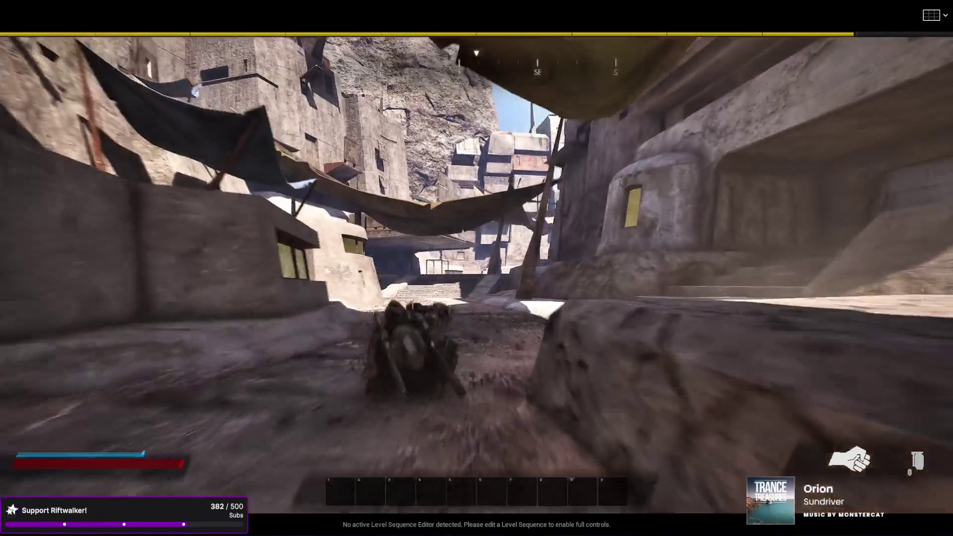
{"action": "key", "text": "w"}
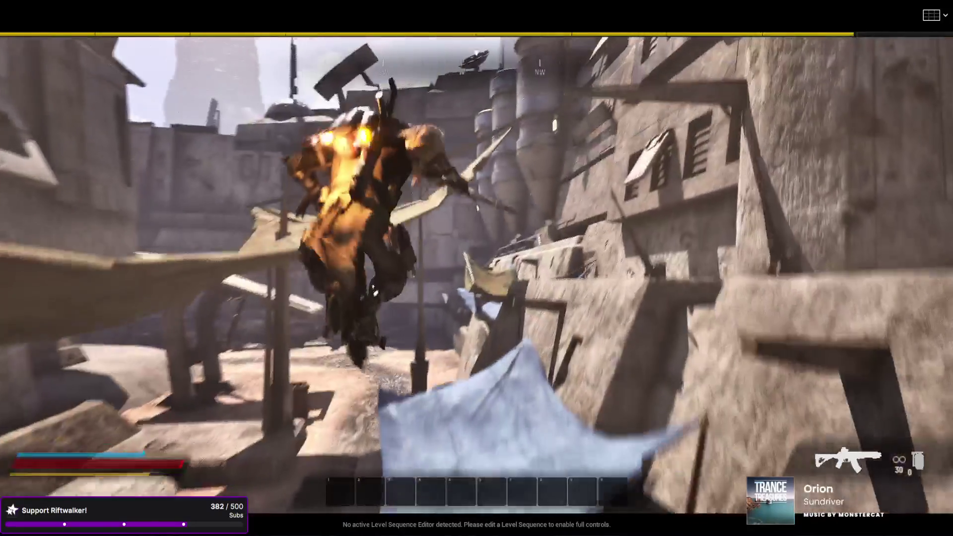
{"action": "key", "text": "F8"}
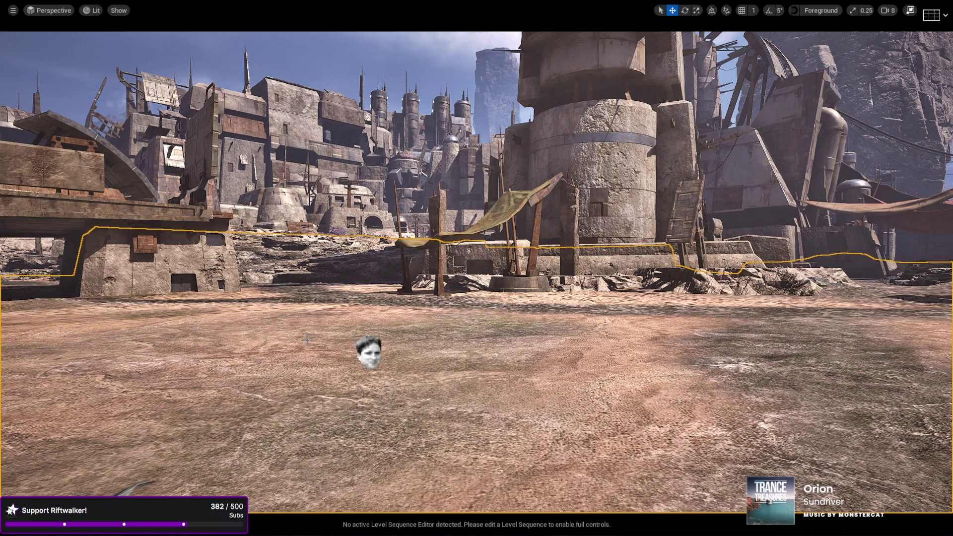
Swing the view to the stairs under the awning and resume playing there
{"action": "mouse_move", "coordinate": [306, 340]}
{"action": "left_mouse_down"}
{"action": "mouse_move", "coordinate": [377, 340]}
{"action": "mouse_move", "coordinate": [397, 278]}
{"action": "mouse_move", "coordinate": [387, 357]}
{"action": "left_mouse_up"}
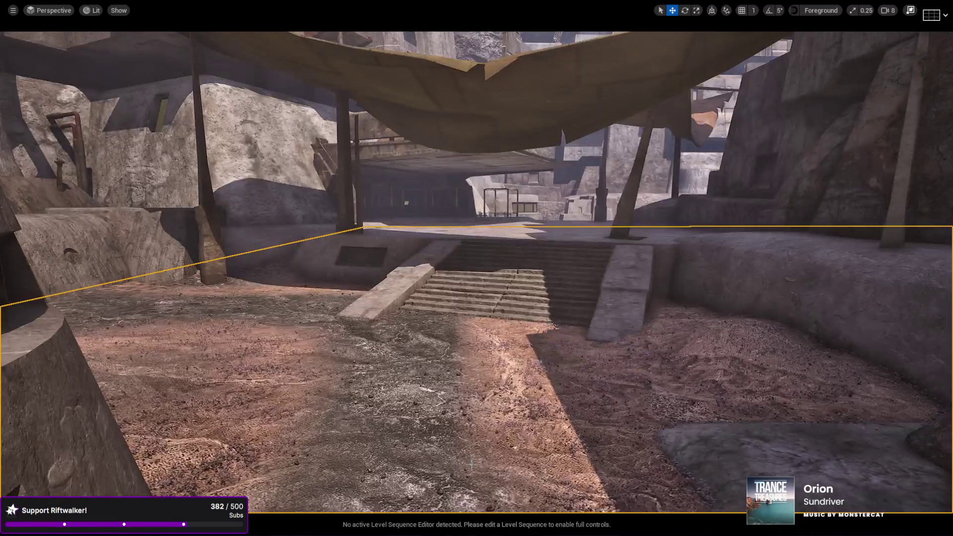
{"action": "key", "text": "alt+p"}
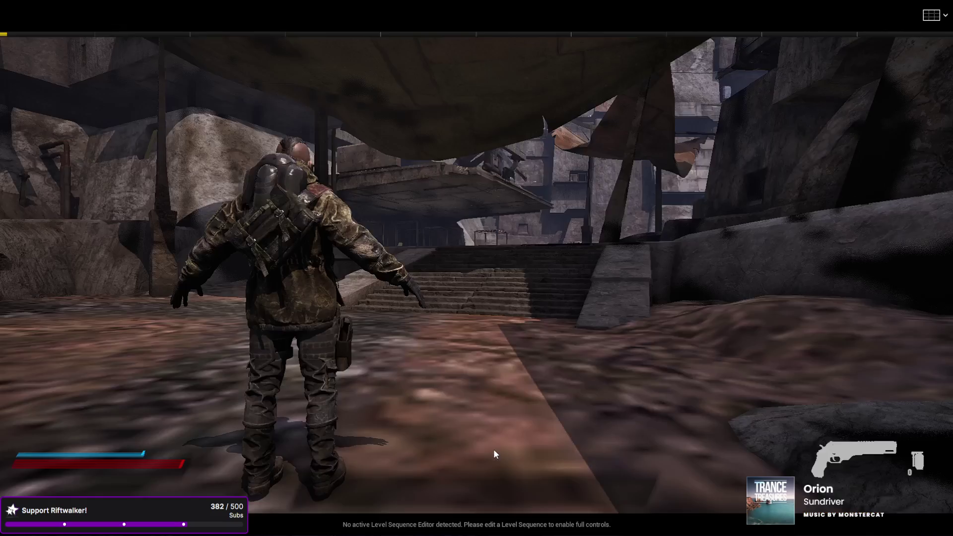
Walk the character toward the stairs and back, then stop the playtest
{"action": "key", "text": "w"}
{"action": "key", "text": "w"}
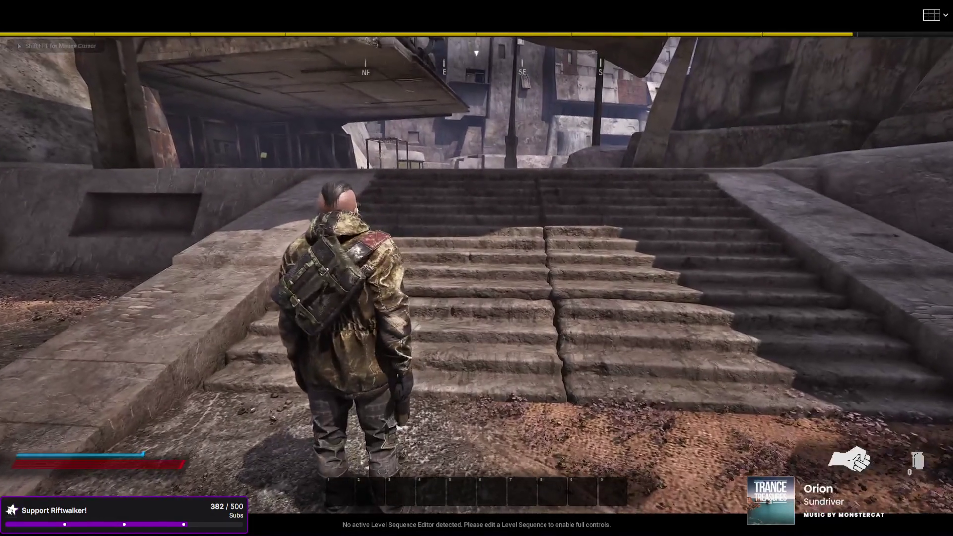
{"action": "key", "text": "s"}
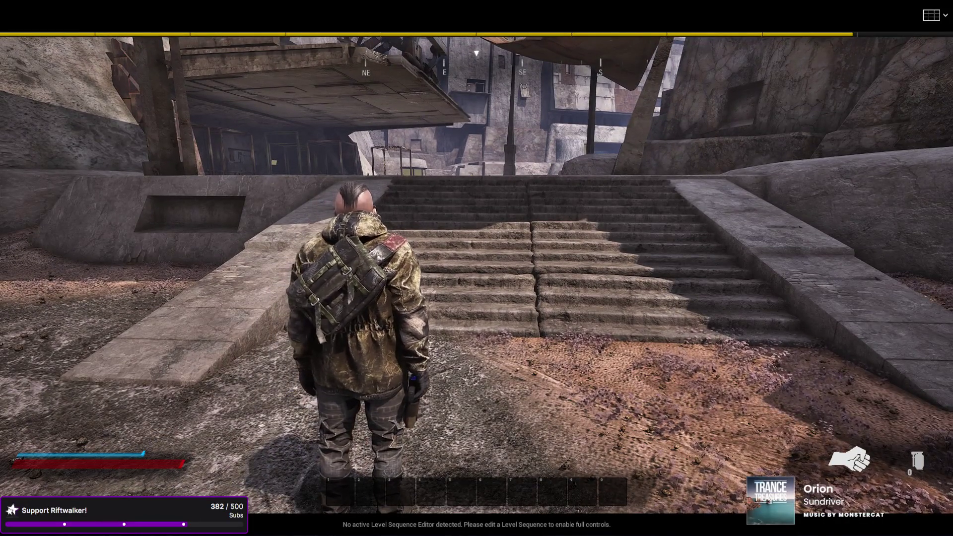
{"action": "key", "text": "Escape"}
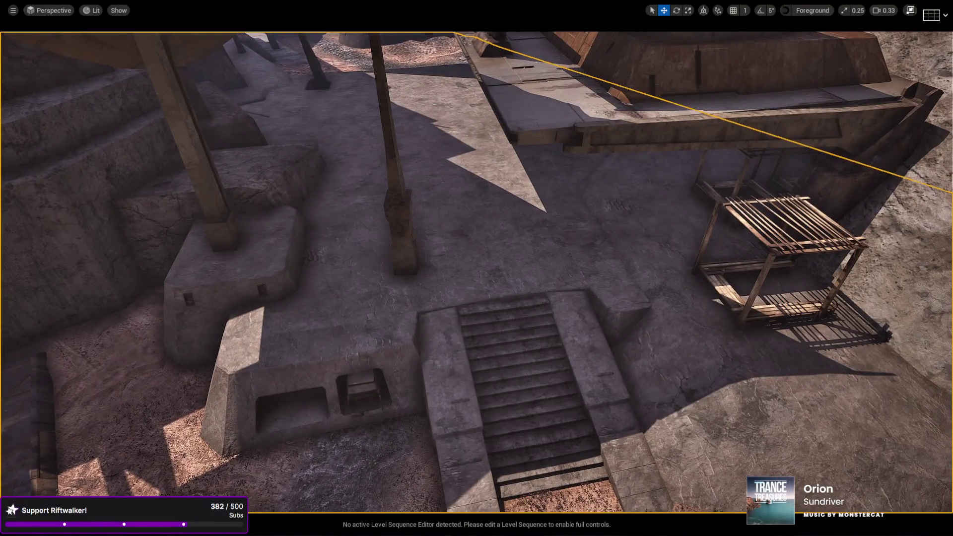
Move the stone block beside the scaffolding right of the stairs, then fly down and reselect it
{"action": "left_click", "coordinate": [250, 279]}
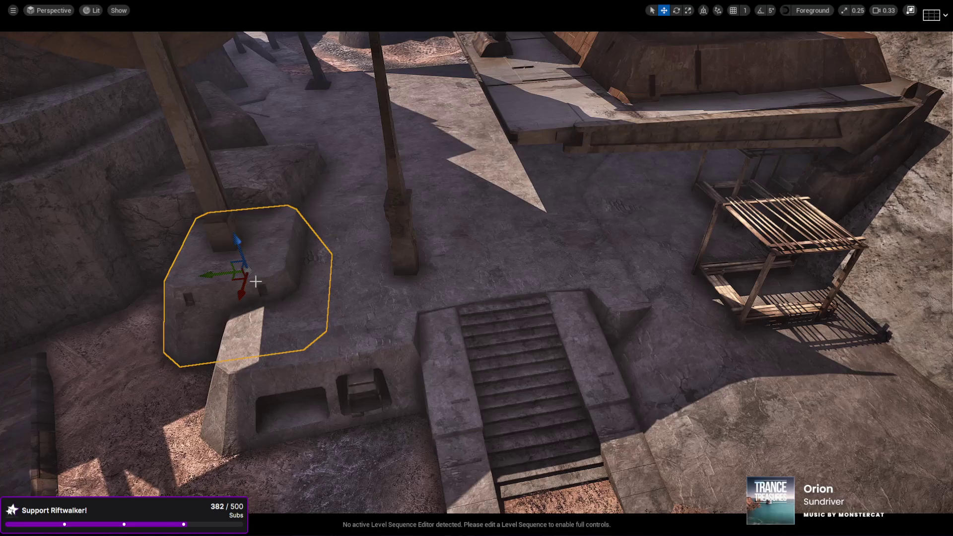
{"action": "mouse_move", "coordinate": [238, 278]}
{"action": "left_mouse_down"}
{"action": "mouse_move", "coordinate": [329, 330]}
{"action": "mouse_move", "coordinate": [665, 327]}
{"action": "left_mouse_up"}
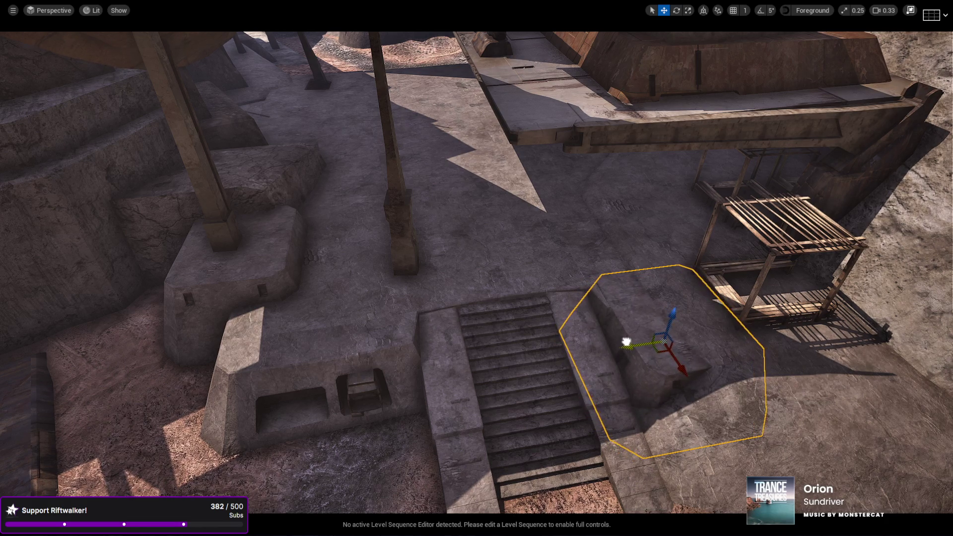
{"action": "scroll", "coordinate": [496, 287], "scroll_direction": "down", "scroll_amount": 3}
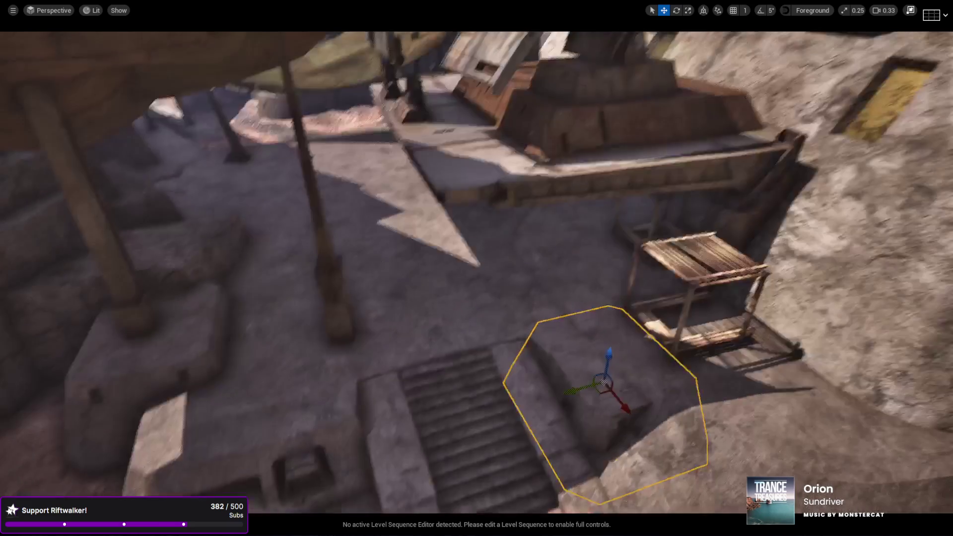
{"action": "left_click_drag", "start_coordinate": [495, 287], "coordinate": [496, 130]}
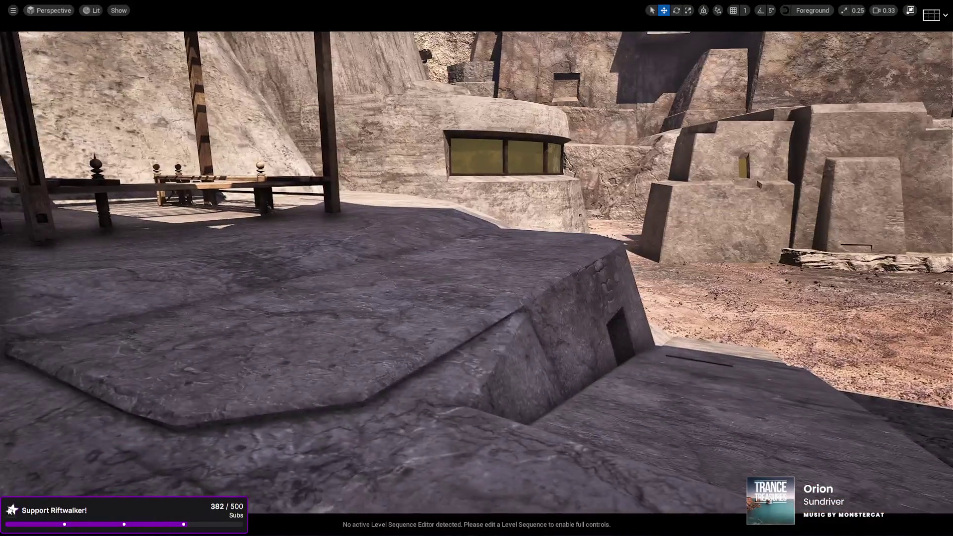
{"action": "left_click", "coordinate": [445, 325]}
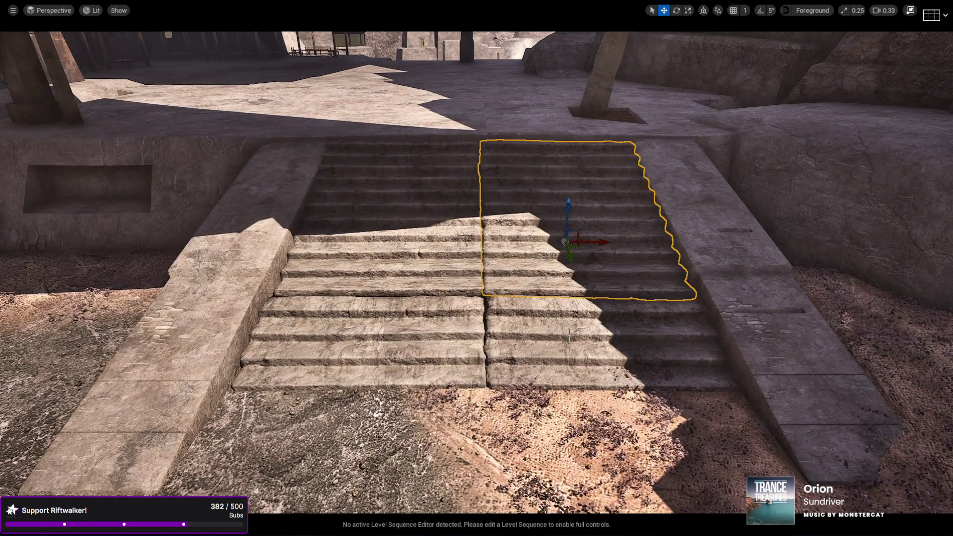
Add the right ramp slab to the stair selection and shift both slightly left
{"action": "left_click", "coordinate": [722, 308], "text": "ctrl"}
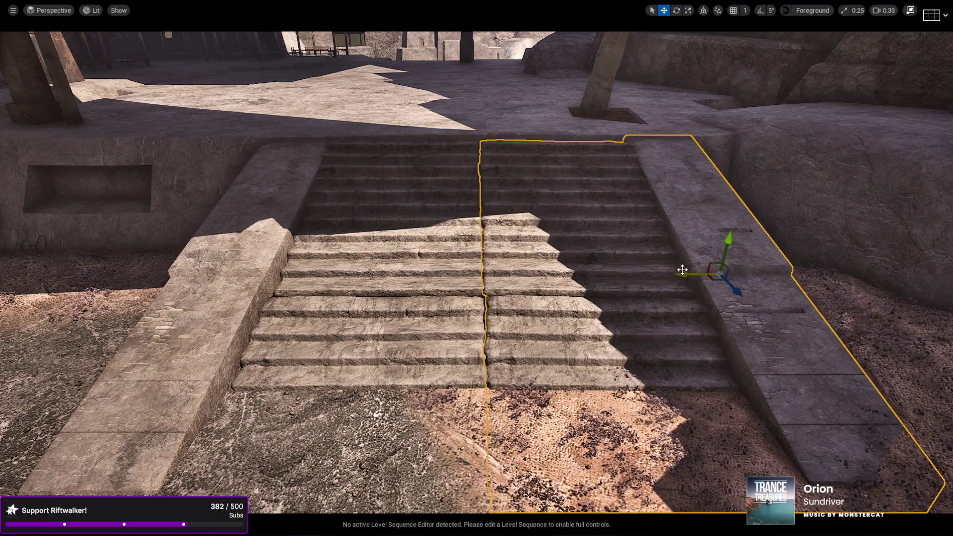
{"action": "left_click_drag", "start_coordinate": [685, 274], "coordinate": [681, 275]}
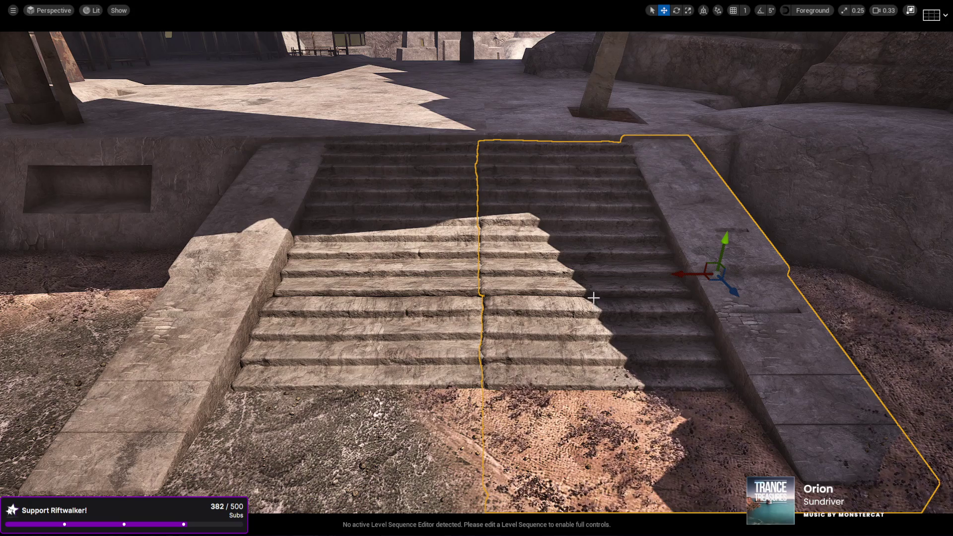
{"action": "key", "text": "Escape"}
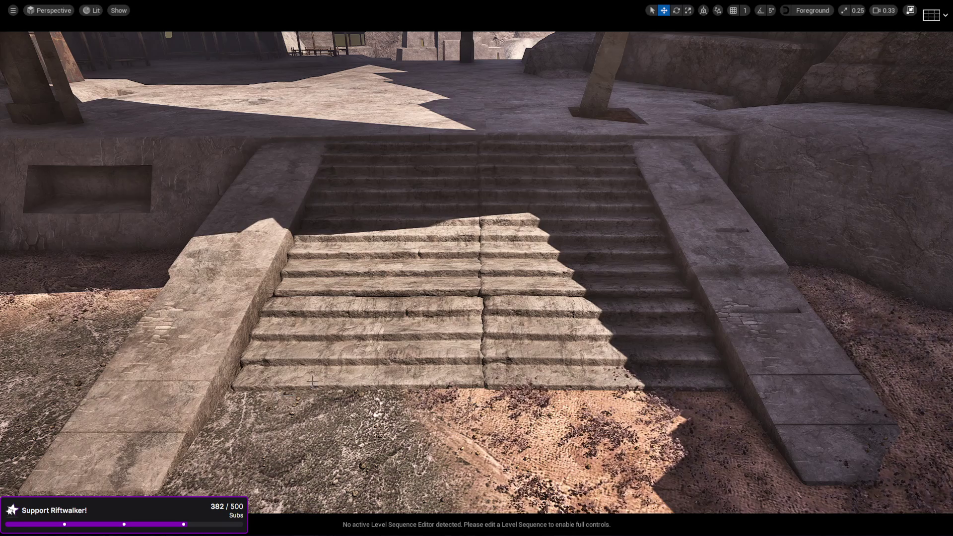
Fly the view down close to the stone steps to check the seam between the stair pieces
{"action": "mouse_move", "coordinate": [591, 297]}
{"action": "left_mouse_down"}
{"action": "mouse_move", "coordinate": [626, 286]}
{"action": "mouse_move", "coordinate": [635, 266]}
{"action": "mouse_move", "coordinate": [353, 198]}
{"action": "left_mouse_up"}
{"action": "left_click", "coordinate": [353, 198]}
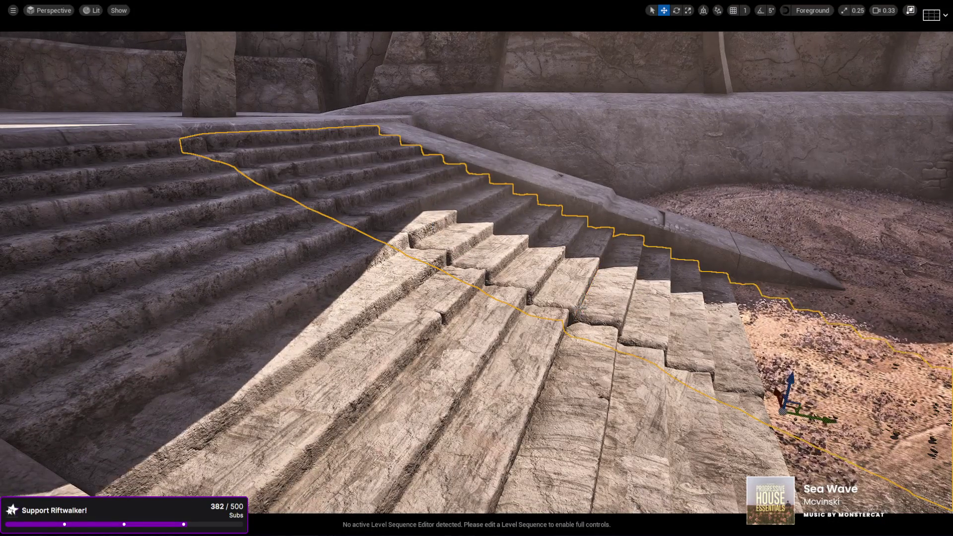
{"action": "scroll", "coordinate": [353, 197], "scroll_direction": "up", "scroll_amount": 3}
{"action": "scroll", "coordinate": [477, 273], "scroll_direction": "up", "scroll_amount": 2}
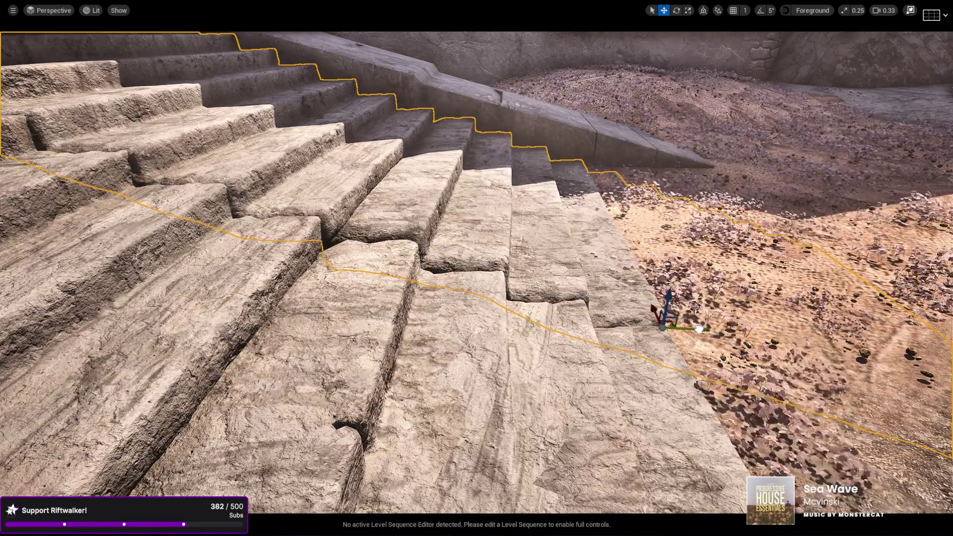
{"action": "left_click_drag", "start_coordinate": [696, 330], "coordinate": [695, 330]}
{"action": "left_click_drag", "start_coordinate": [727, 372], "coordinate": [726, 371]}
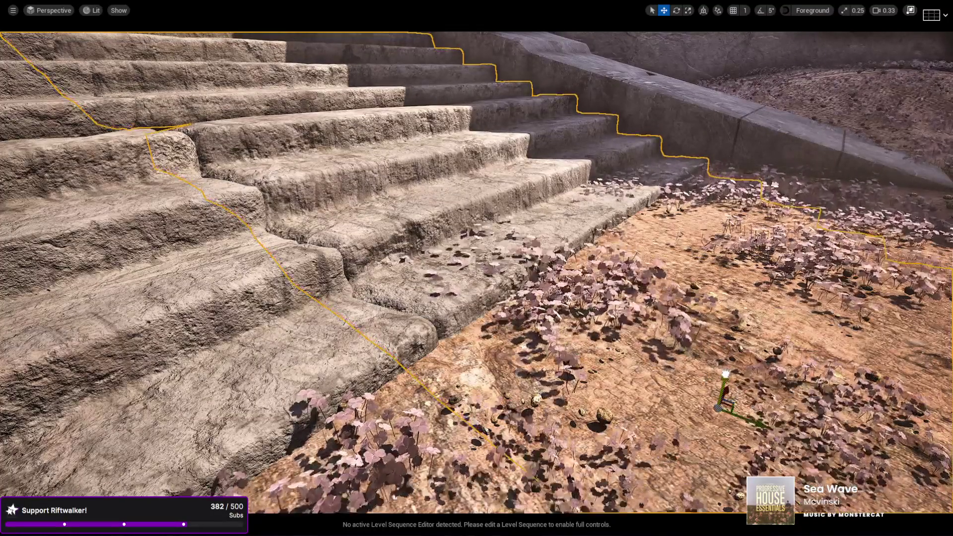
{"action": "left_click_drag", "start_coordinate": [726, 373], "coordinate": [726, 373]}
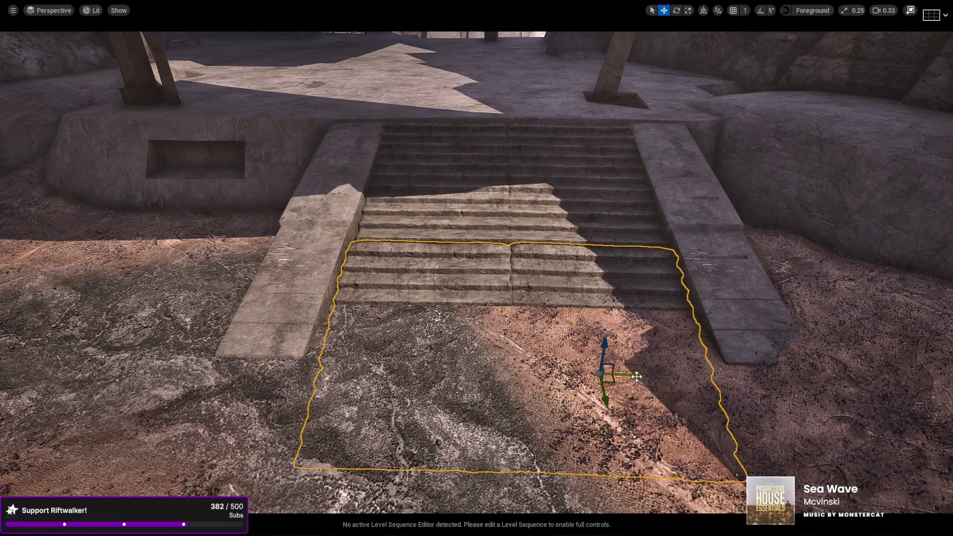
Select both stair side walls and push them farther back into the scene
{"action": "mouse_move", "coordinate": [636, 377]}
{"action": "left_mouse_down"}
{"action": "mouse_move", "coordinate": [637, 397]}
{"action": "mouse_move", "coordinate": [576, 348]}
{"action": "mouse_move", "coordinate": [536, 352]}
{"action": "mouse_move", "coordinate": [536, 377]}
{"action": "mouse_move", "coordinate": [556, 377]}
{"action": "mouse_move", "coordinate": [528, 451]}
{"action": "mouse_move", "coordinate": [528, 427]}
{"action": "mouse_move", "coordinate": [536, 447]}
{"action": "mouse_move", "coordinate": [598, 297]}
{"action": "left_mouse_up"}
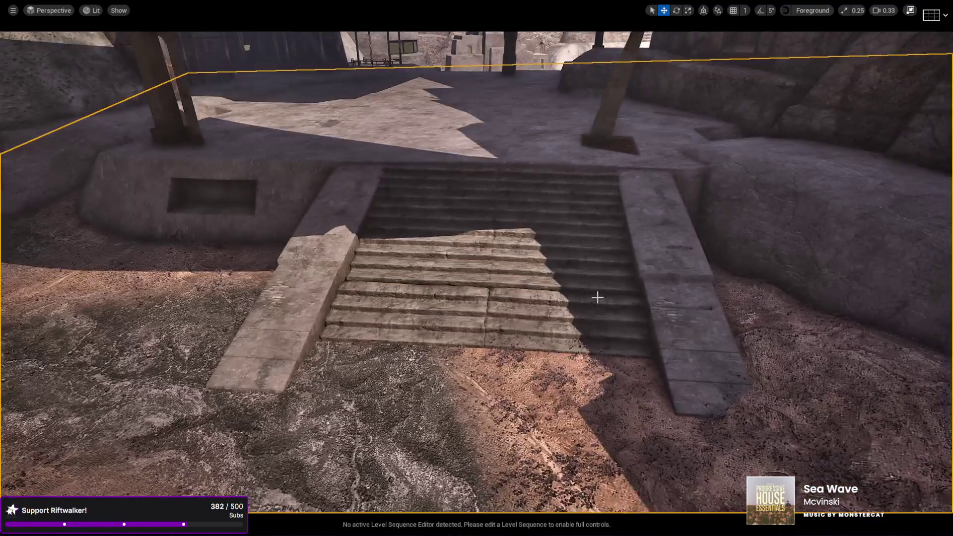
{"action": "left_click", "coordinate": [657, 267]}
{"action": "left_click", "coordinate": [312, 270], "text": "ctrl"}
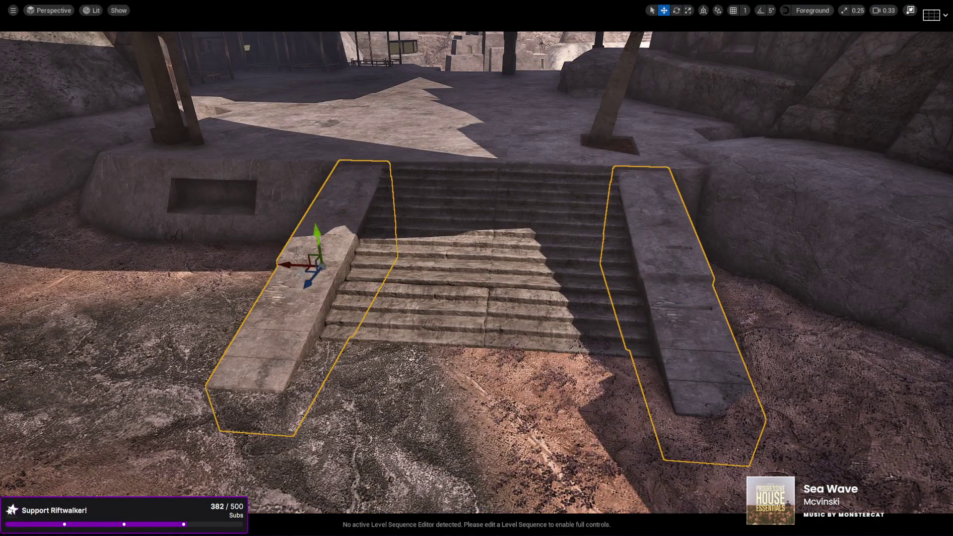
{"action": "mouse_move", "coordinate": [306, 286]}
{"action": "left_mouse_down"}
{"action": "mouse_move", "coordinate": [326, 269]}
{"action": "mouse_move", "coordinate": [223, 275]}
{"action": "mouse_move", "coordinate": [465, 180]}
{"action": "mouse_move", "coordinate": [423, 178]}
{"action": "left_mouse_up"}
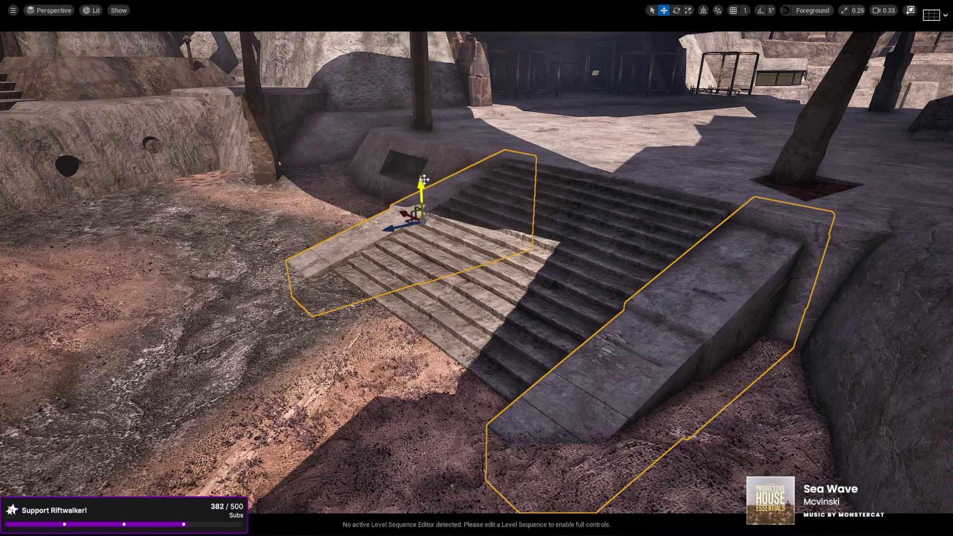
Tilt both side walls about -4.5 degrees, then lower them and slide them slightly left
{"action": "key", "text": "e"}
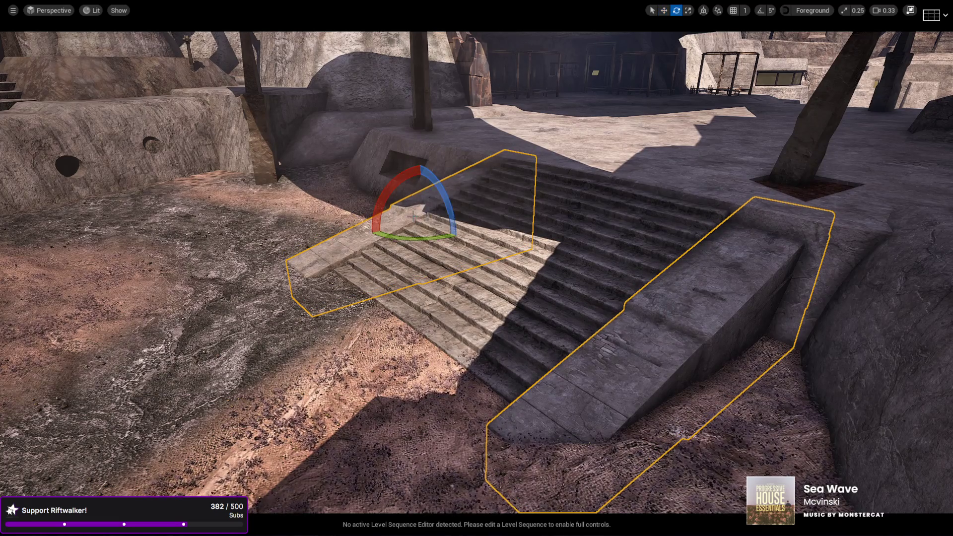
{"action": "left_click_drag", "start_coordinate": [377, 203], "coordinate": [370, 236]}
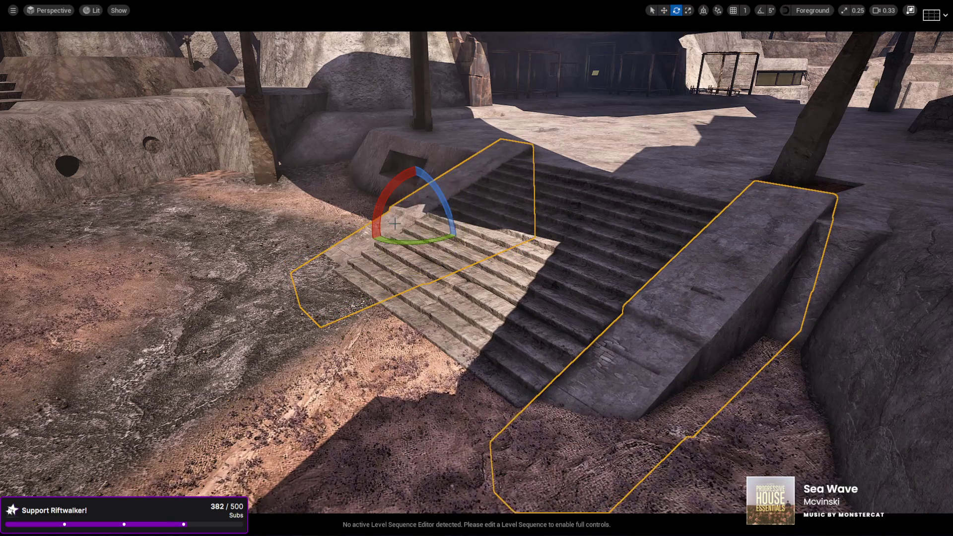
{"action": "key", "text": "w"}
{"action": "left_click_drag", "start_coordinate": [417, 184], "coordinate": [421, 182]}
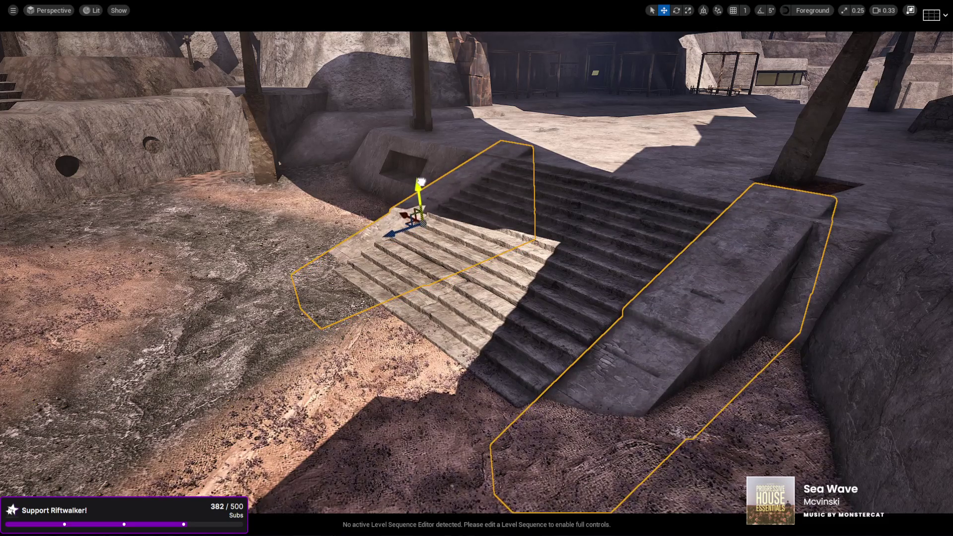
{"action": "key", "text": "f"}
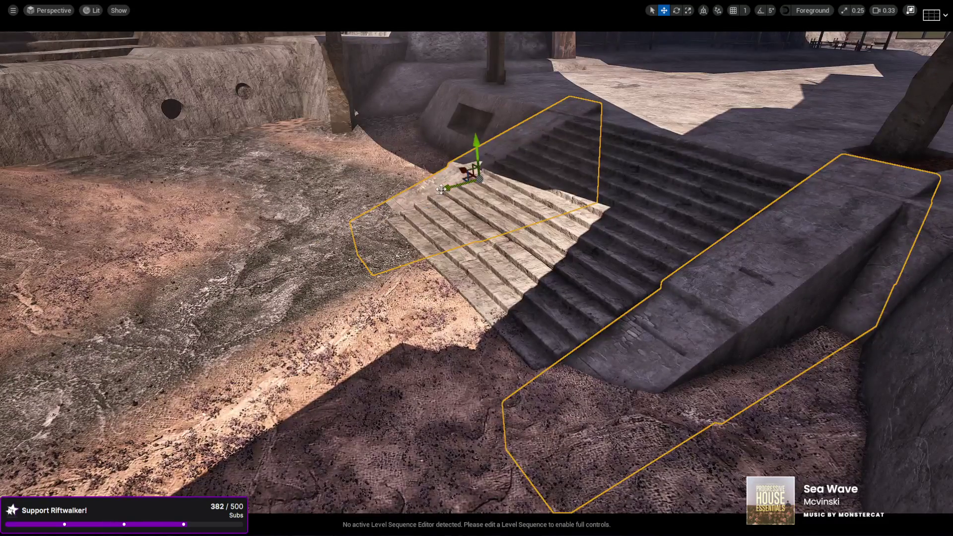
{"action": "left_click_drag", "start_coordinate": [435, 193], "coordinate": [423, 194]}
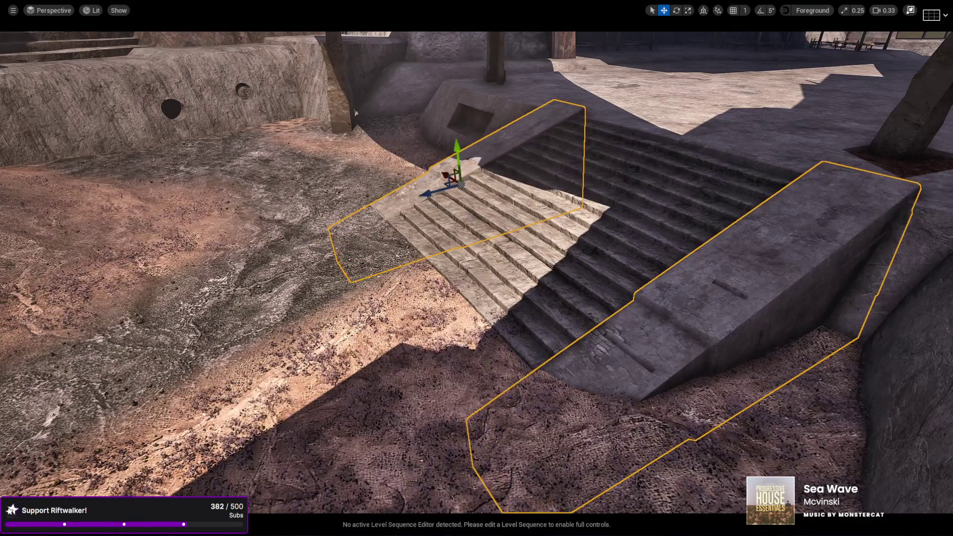
{"action": "left_click_drag", "start_coordinate": [454, 144], "coordinate": [450, 148]}
Fly over the stairs toward the bridge and back to inspect the ramp fit
{"action": "key", "text": "w"}
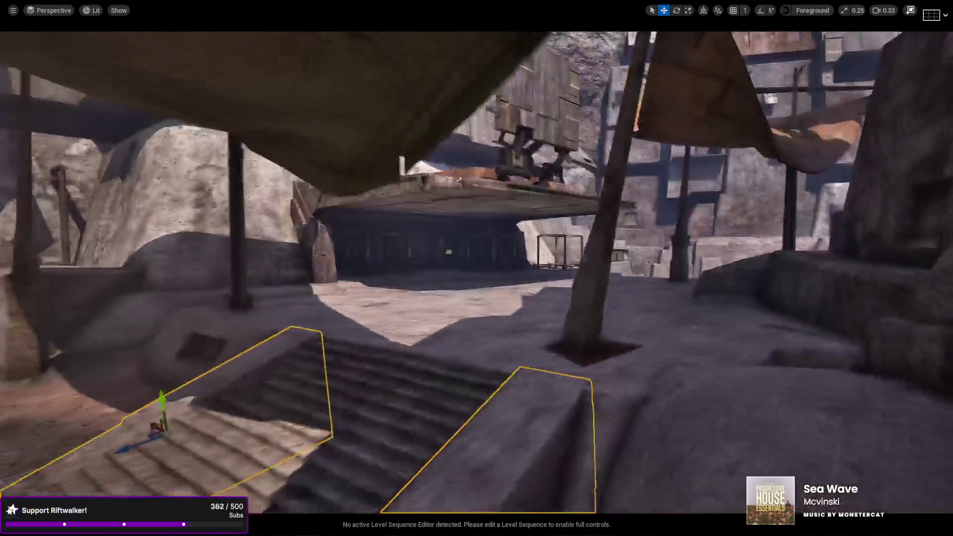
{"action": "key", "text": "w"}
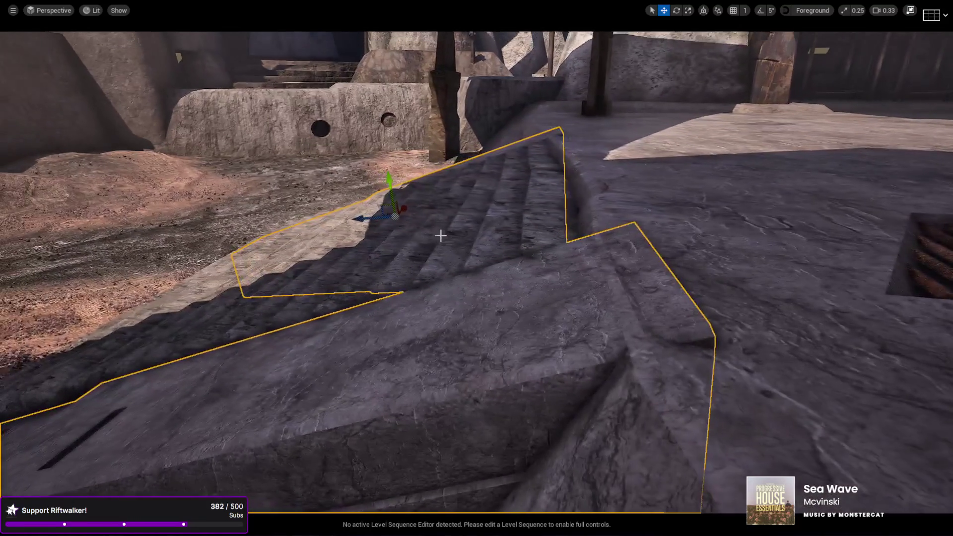
{"action": "key", "text": "d"}
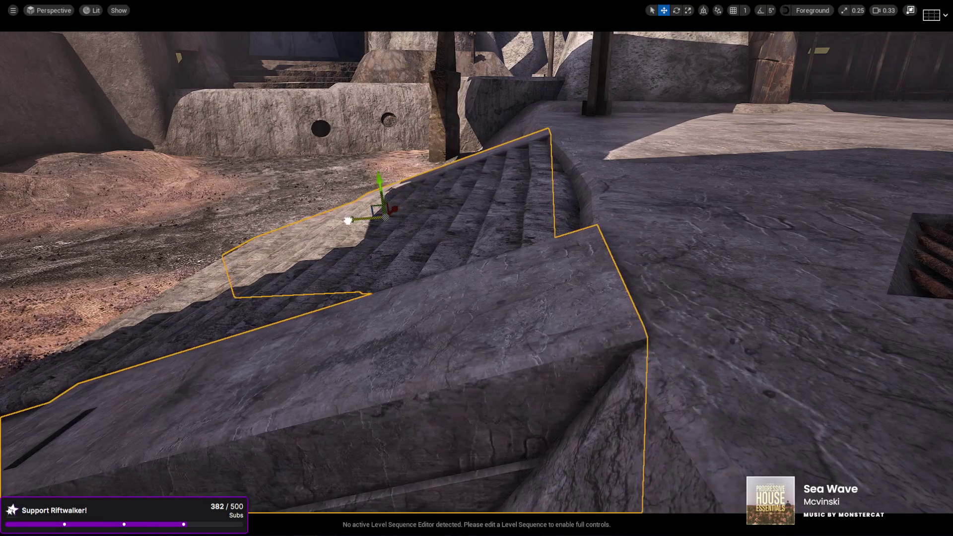
{"action": "key", "text": "a"}
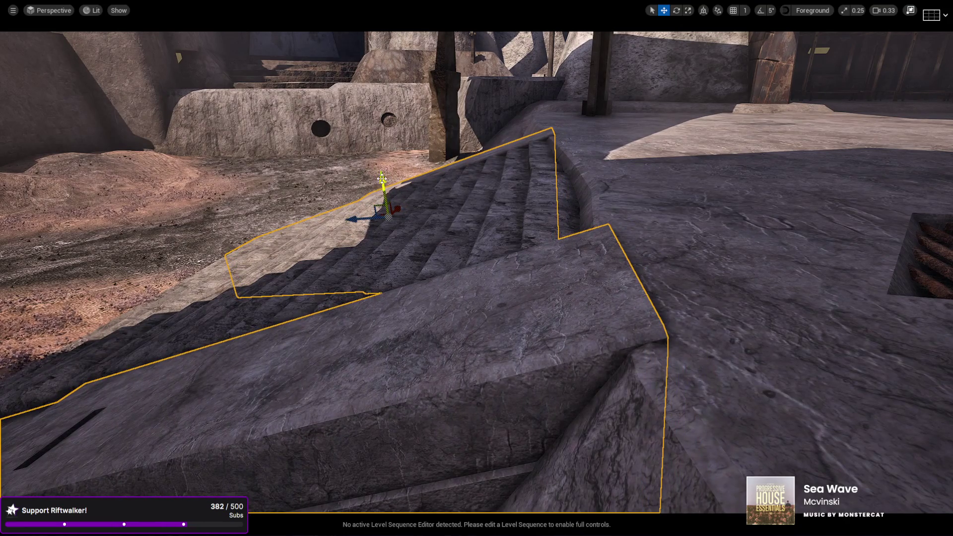
{"action": "key", "text": "w"}
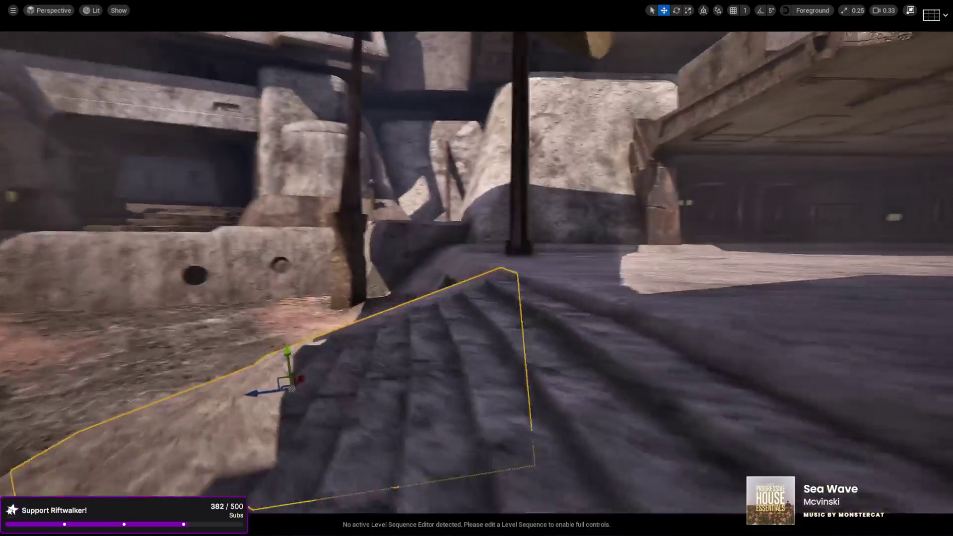
{"action": "key", "text": "s"}
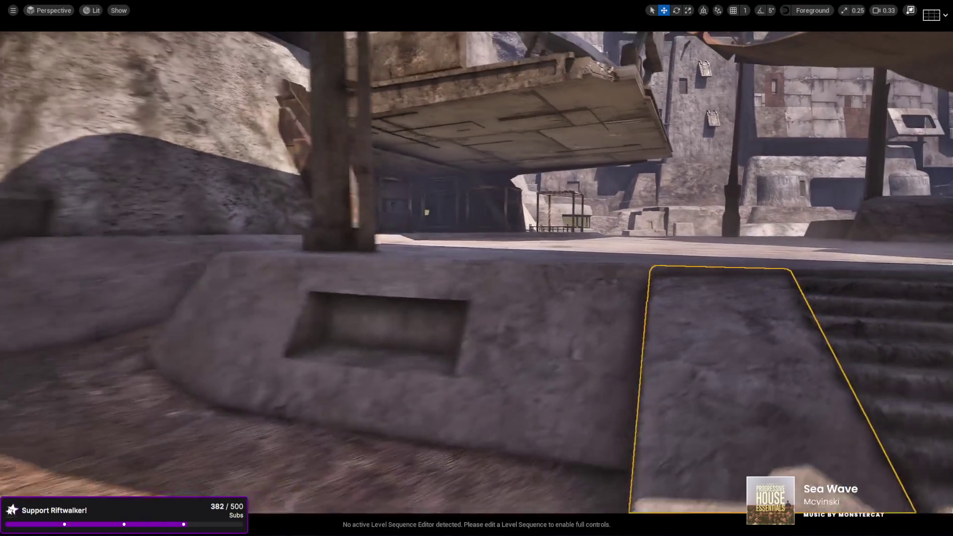
{"action": "key", "text": "s"}
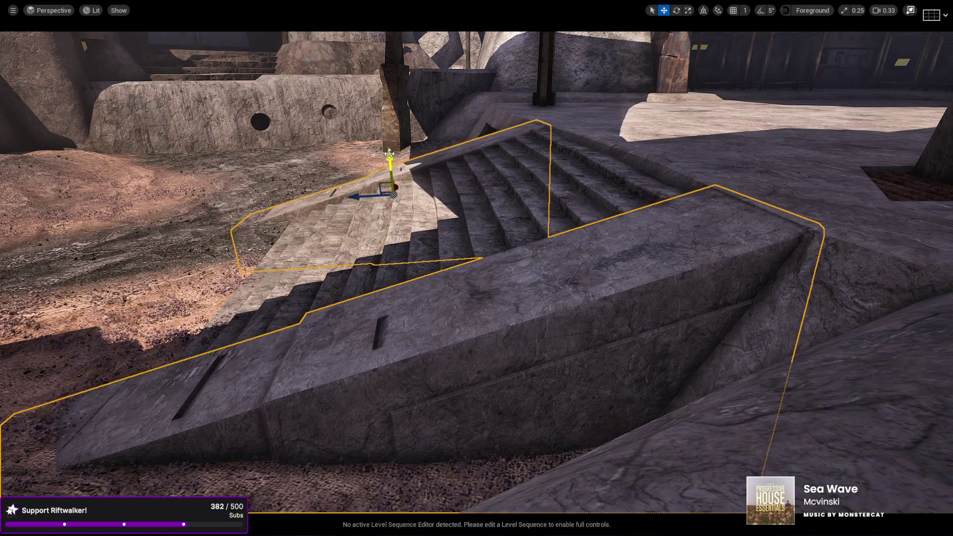
Recheck the ramp and wall up close, look along the staircase, and start a playtest
{"action": "key", "text": "w"}
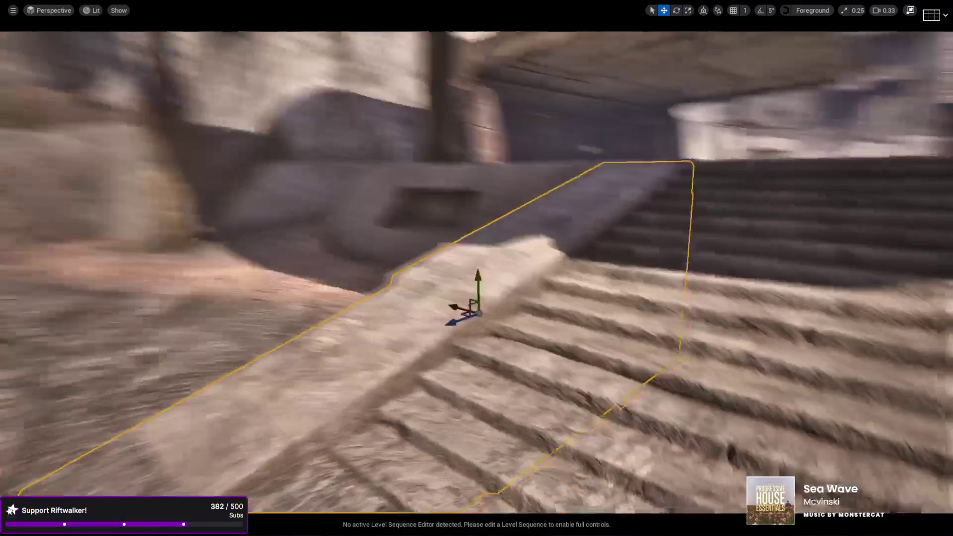
{"action": "key", "text": "w"}
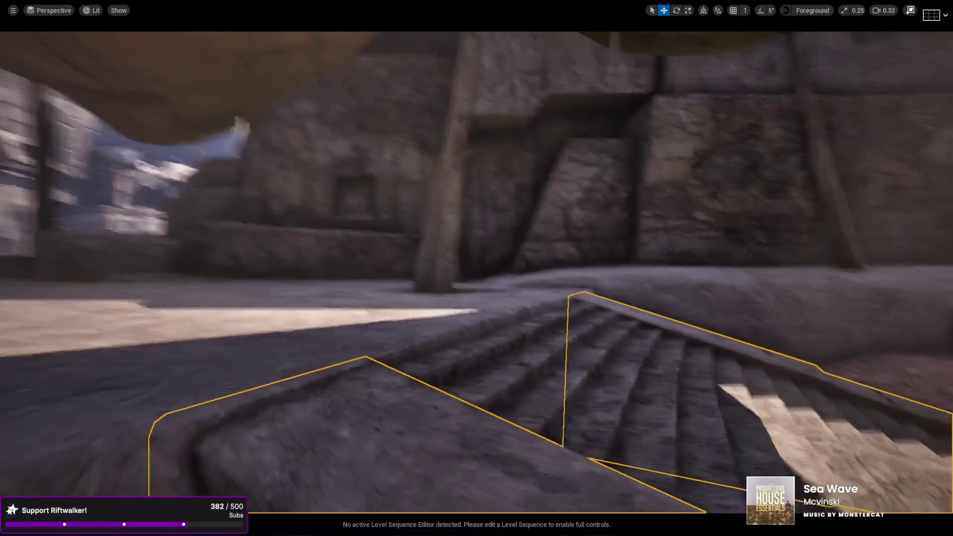
{"action": "key", "text": "s"}
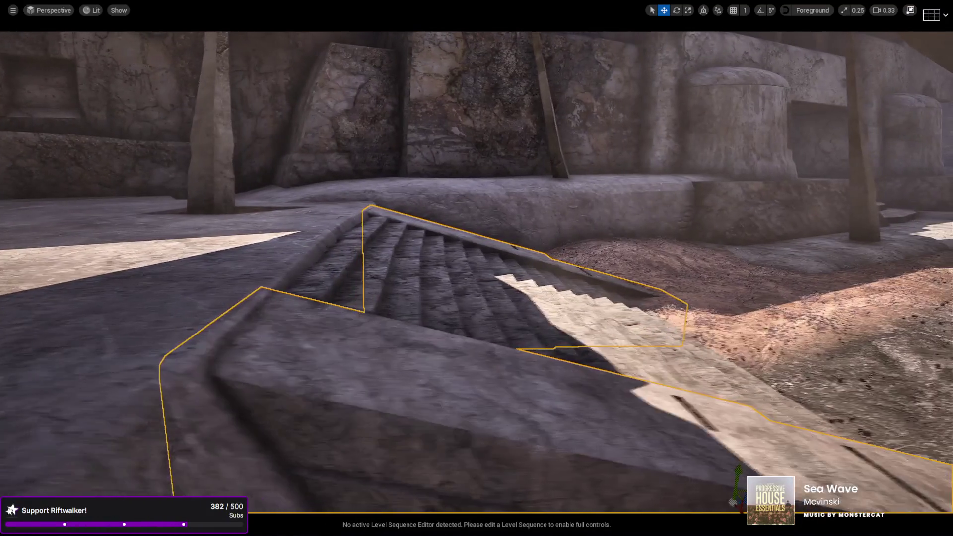
{"action": "key", "text": "w"}
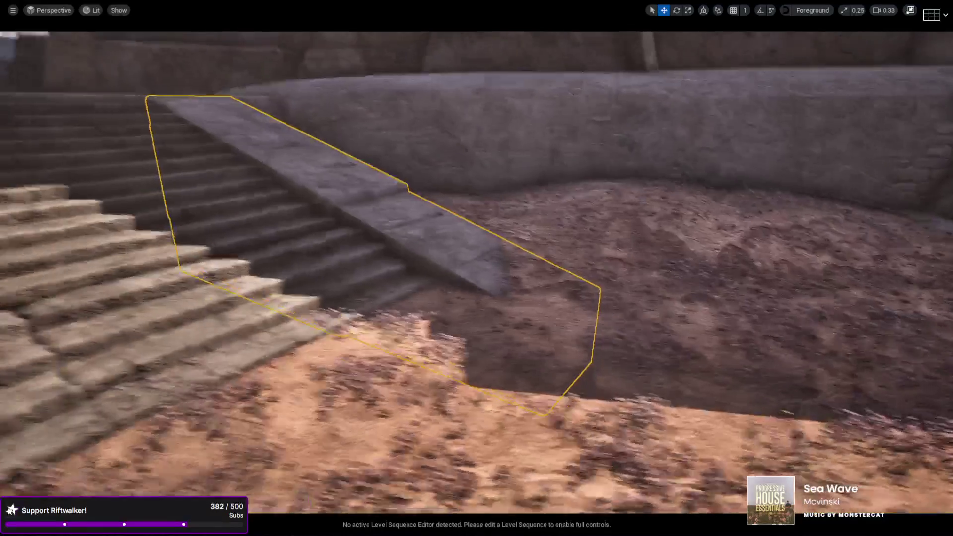
{"action": "key", "text": "s"}
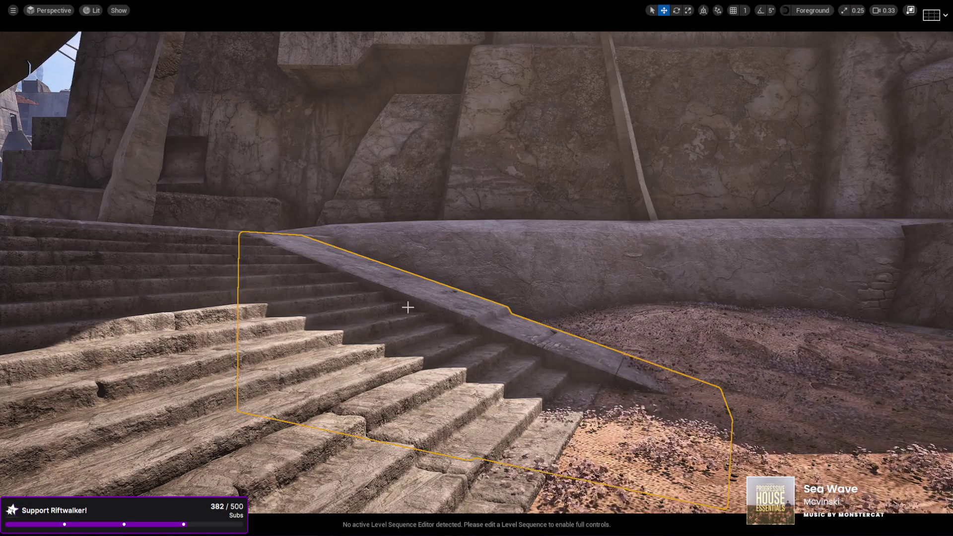
{"action": "mouse_move", "coordinate": [288, 251]}
{"action": "left_mouse_down"}
{"action": "mouse_move", "coordinate": [645, 238]}
{"action": "mouse_move", "coordinate": [348, 258]}
{"action": "mouse_move", "coordinate": [358, 259]}
{"action": "mouse_move", "coordinate": [459, 488]}
{"action": "left_mouse_up"}
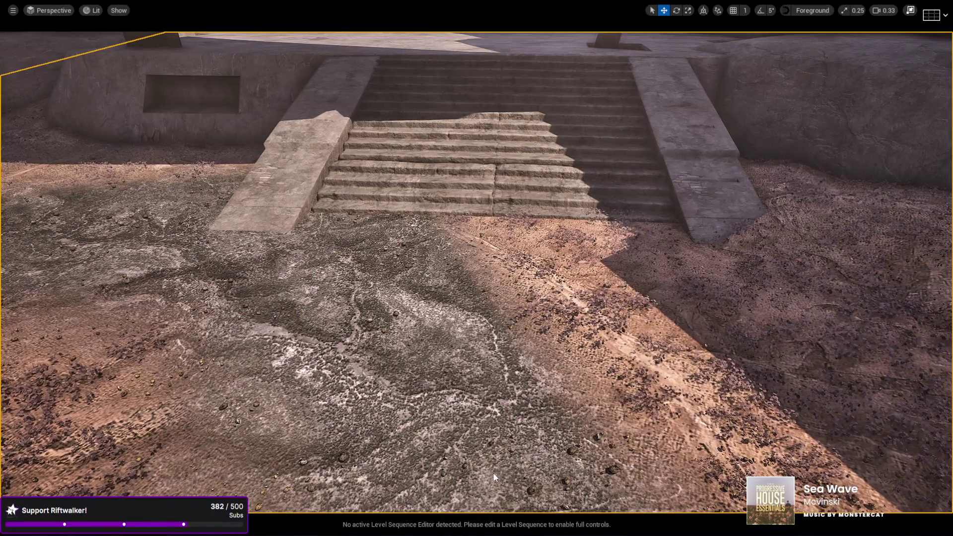
{"action": "key", "text": "alt+p"}
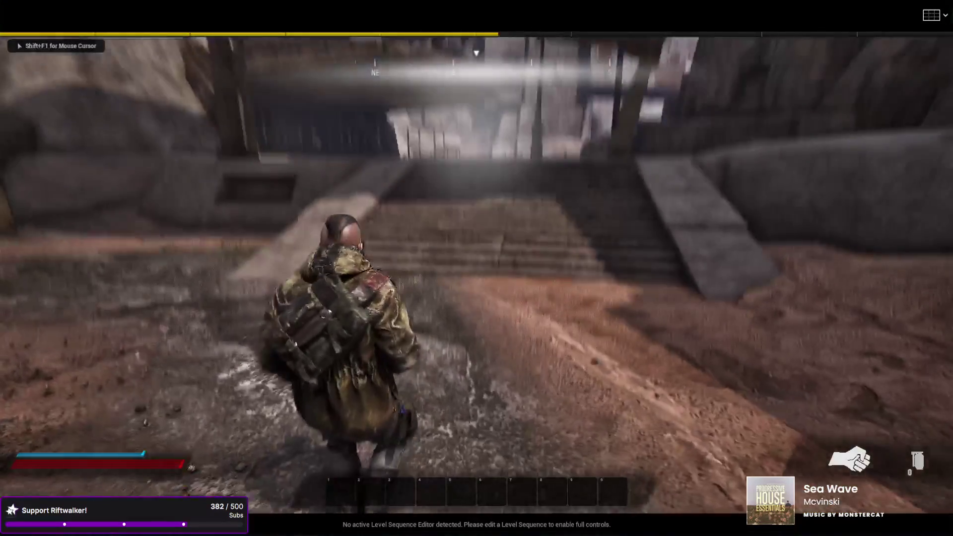
{"action": "key", "text": "w"}
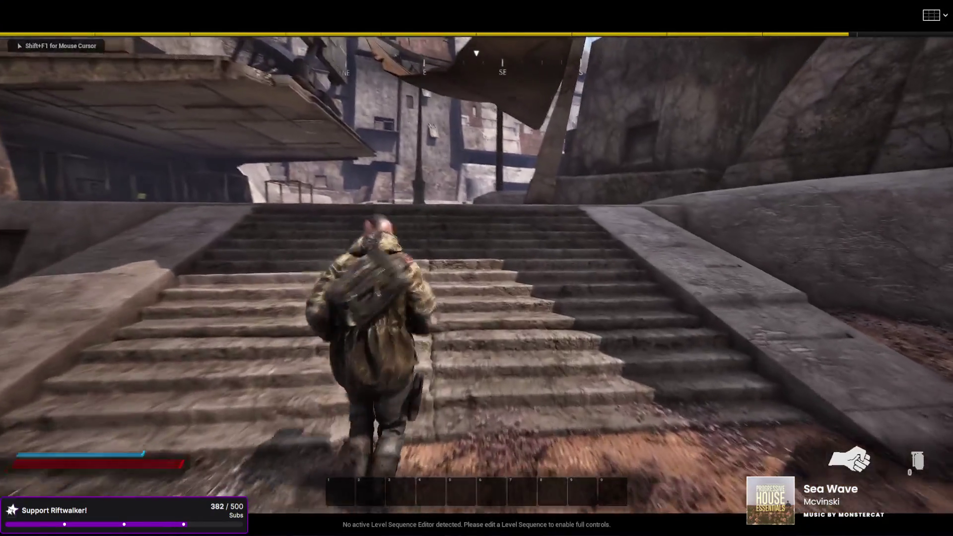
{"action": "key", "text": "w"}
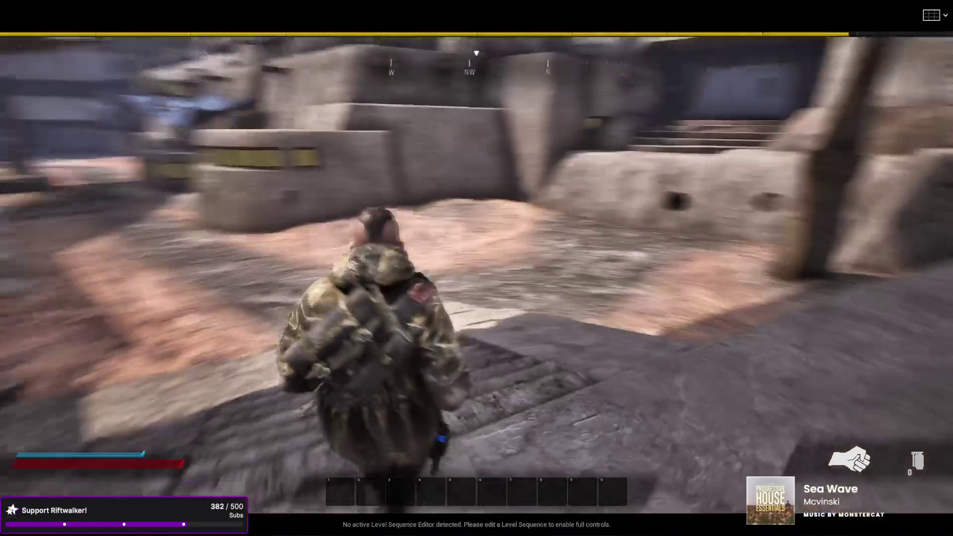
{"action": "key", "text": "w"}
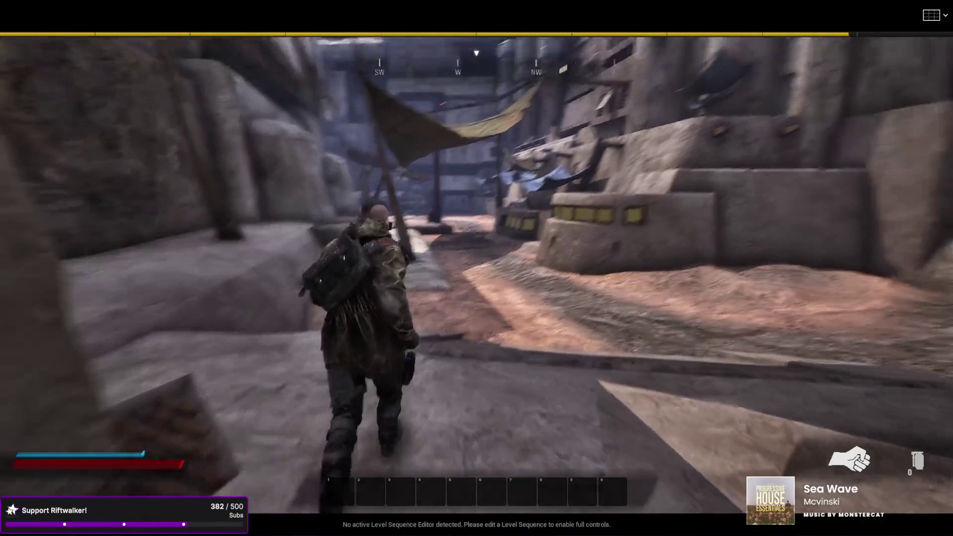
{"action": "key", "text": "w"}
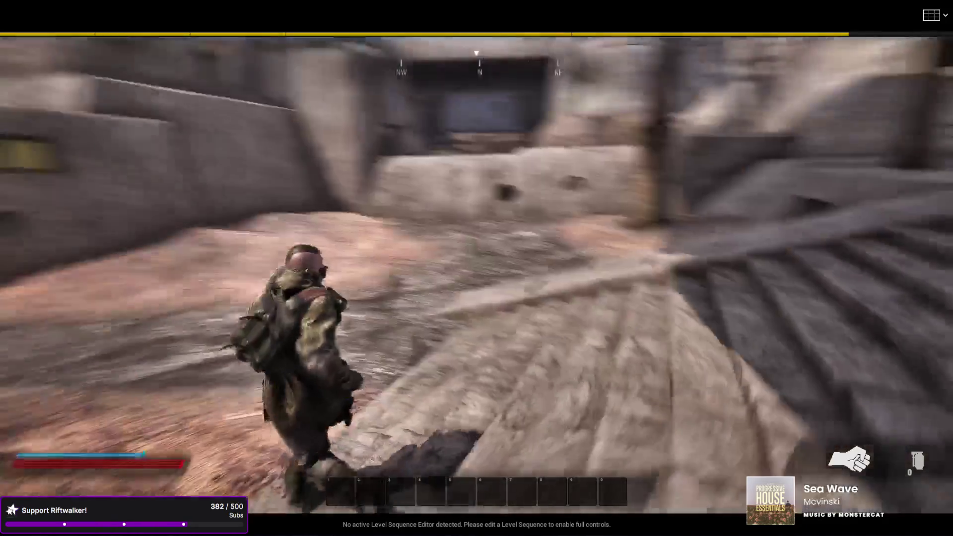
{"action": "key", "text": "w"}
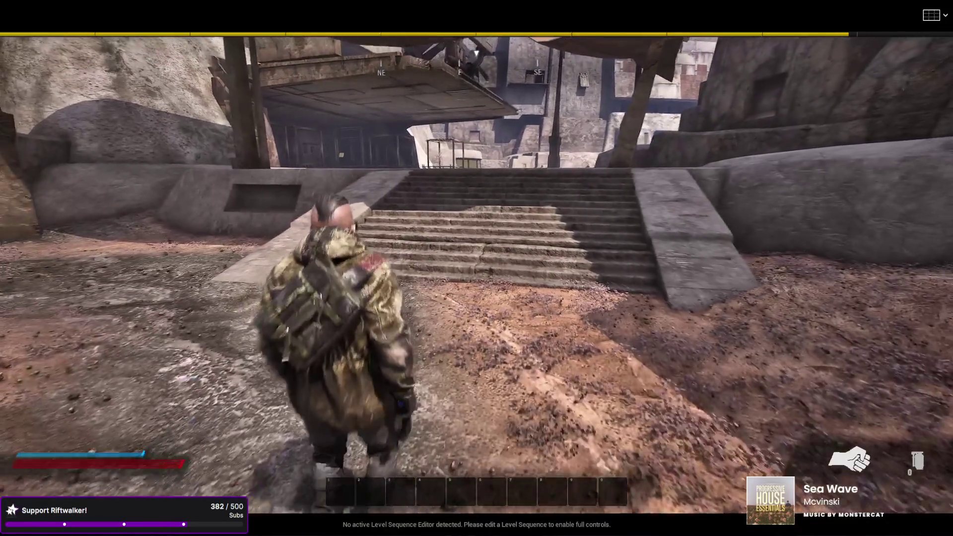
{"action": "key", "text": "w"}
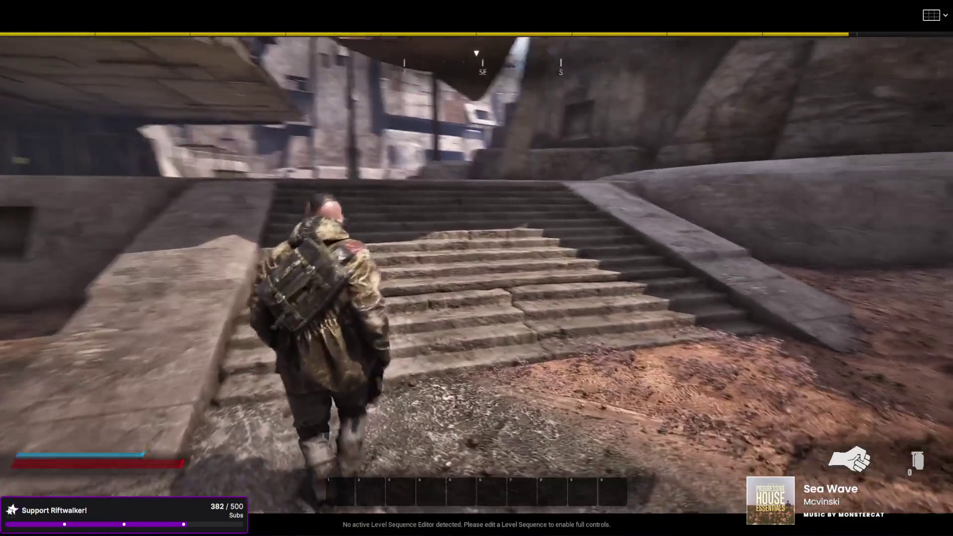
{"action": "key", "text": "w"}
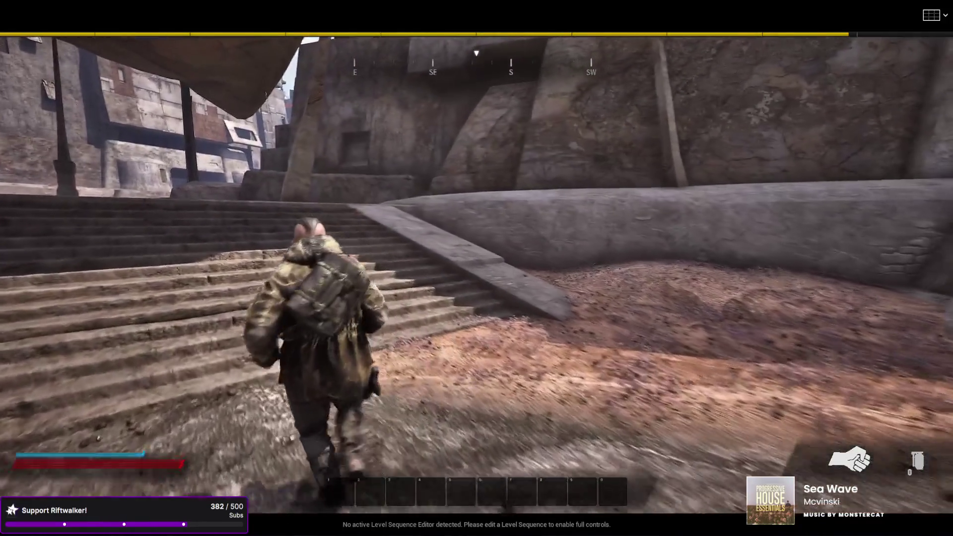
{"action": "key", "text": "w"}
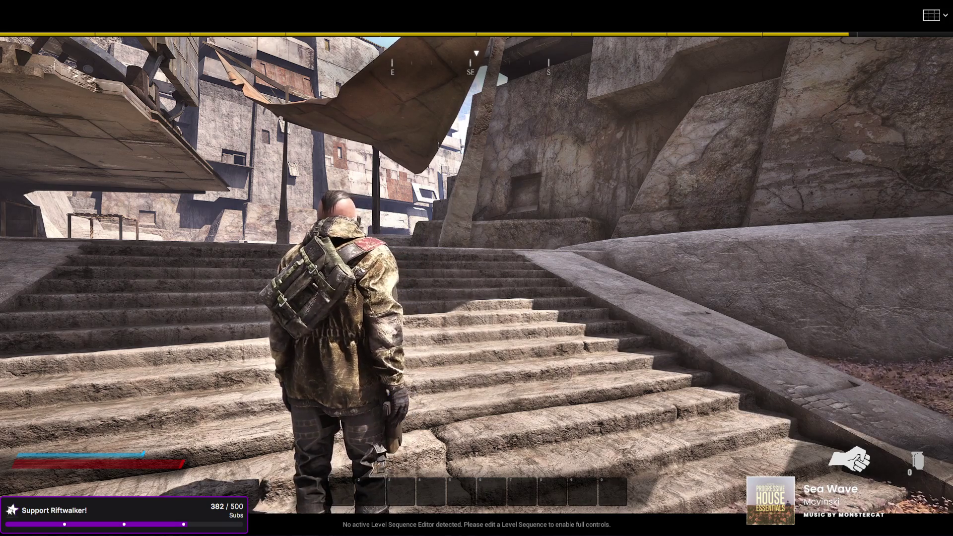
{"action": "key", "text": "w"}
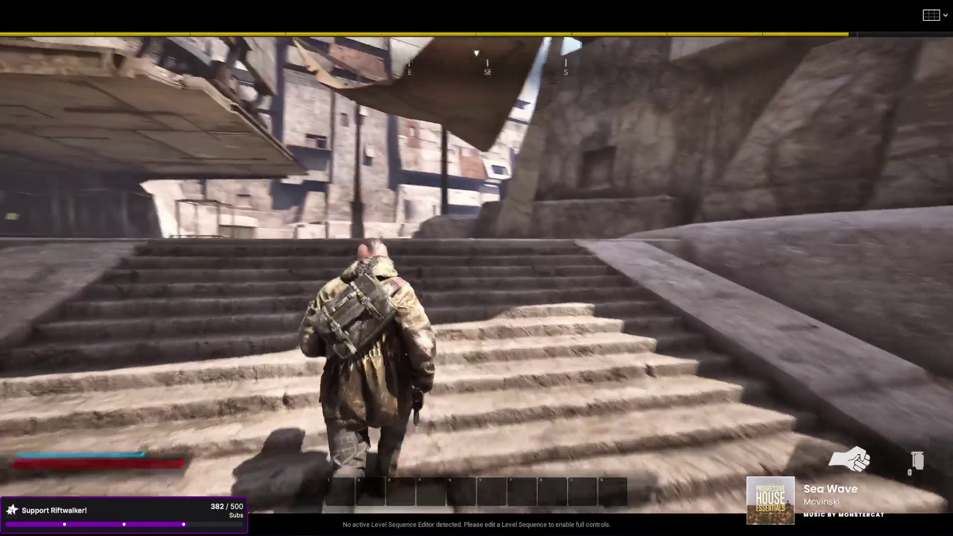
{"action": "key", "text": "a"}
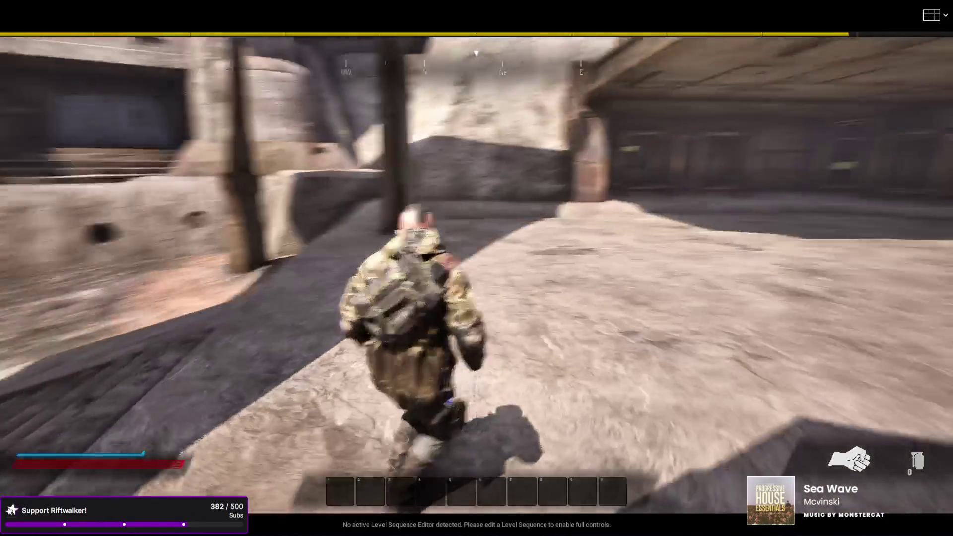
{"action": "key", "text": "w"}
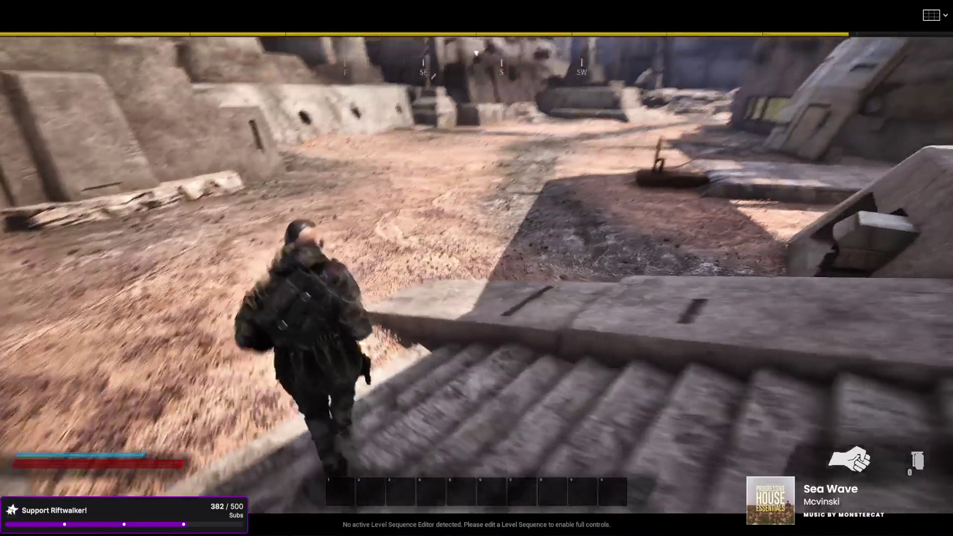
{"action": "key", "text": "w"}
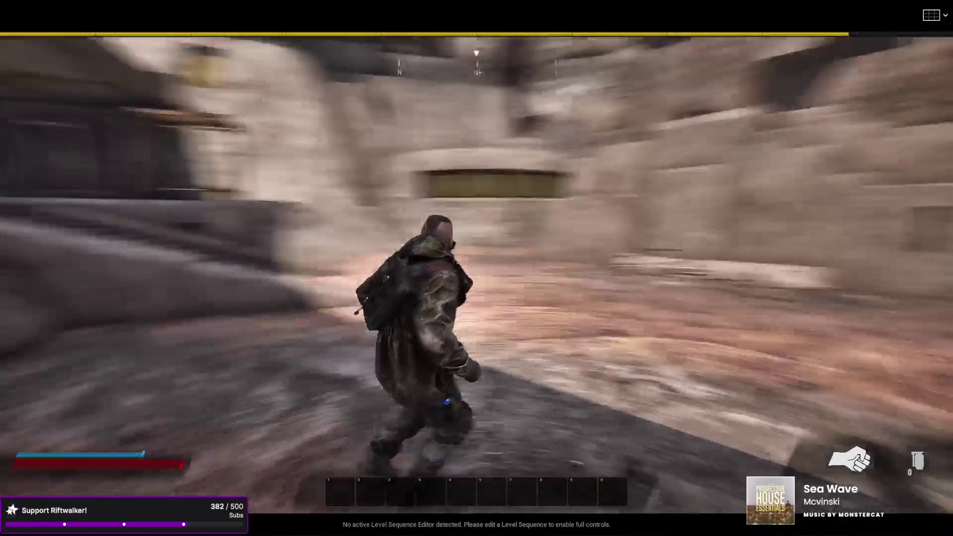
{"action": "key", "text": "Escape"}
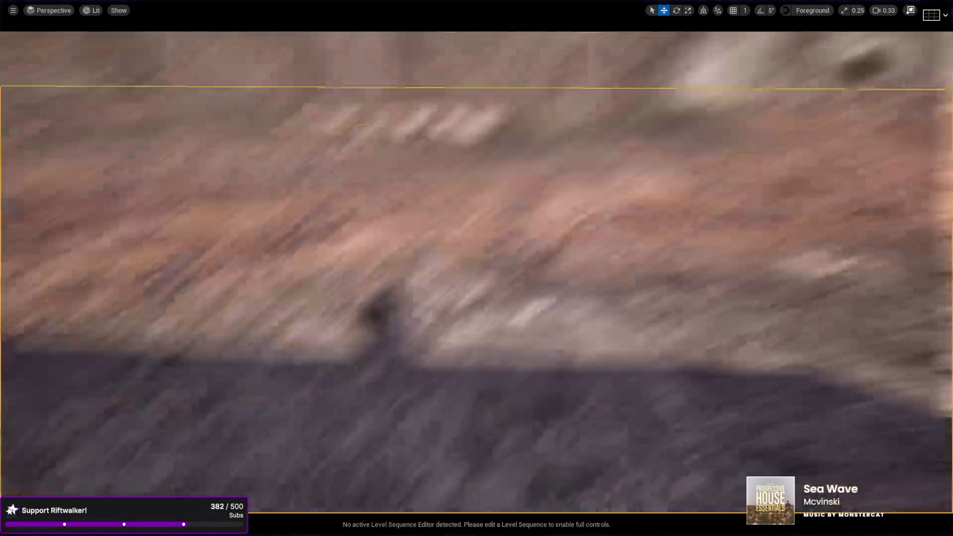
Pull back for a wide courtyard view and select the stone slab beside the wall
{"action": "key", "text": "s"}
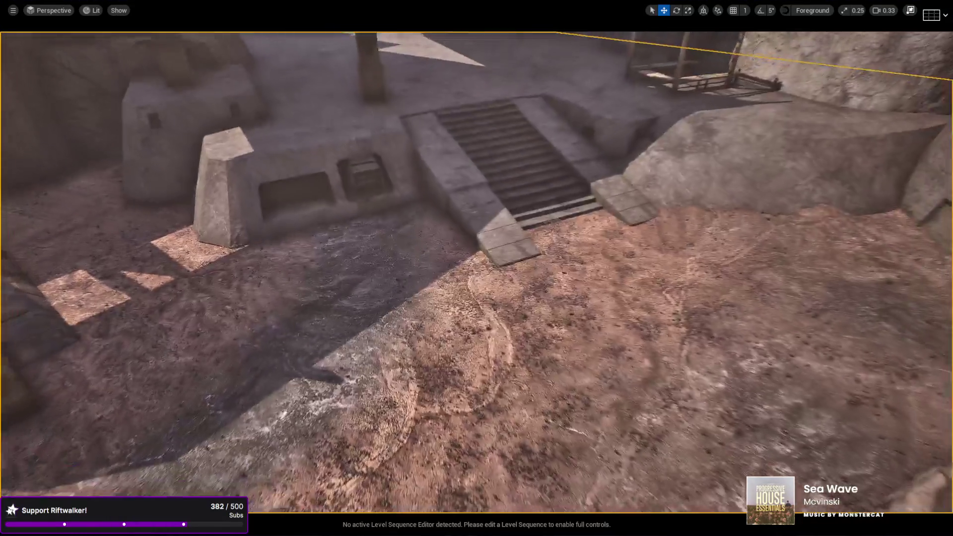
{"action": "key", "text": "s"}
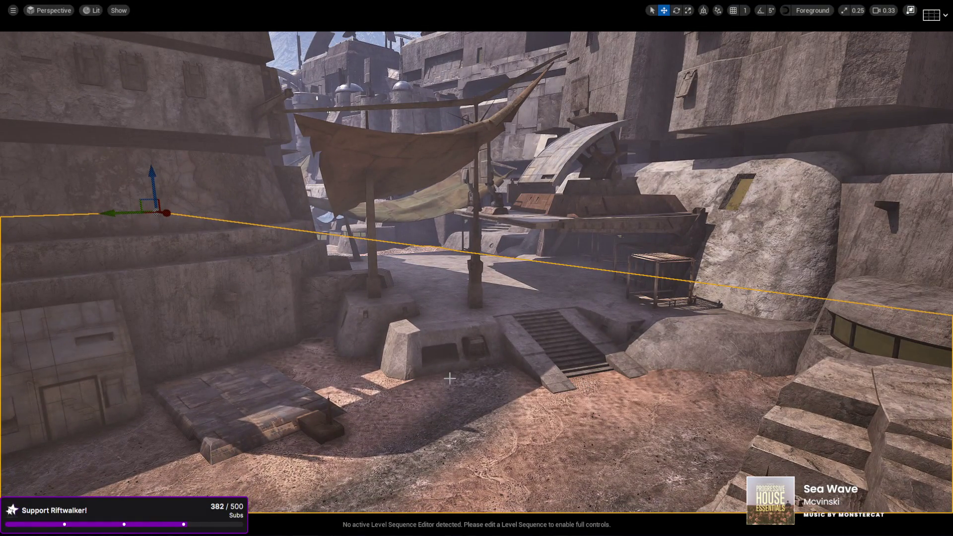
{"action": "key", "text": "w"}
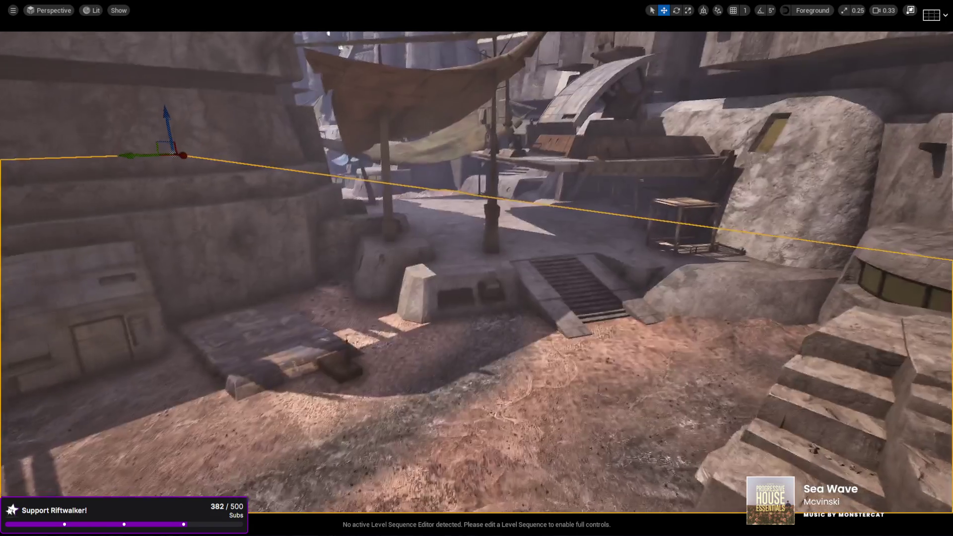
{"action": "left_click", "coordinate": [339, 378]}
Raise the slab, fine-tune its position, then lower it to sit partly buried in the ground
{"action": "key", "text": "e"}
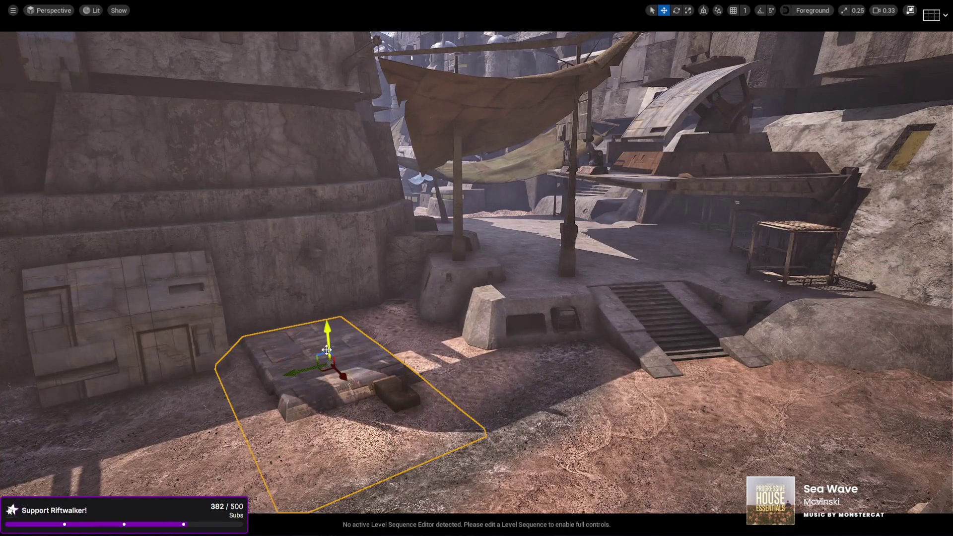
{"action": "left_click_drag", "start_coordinate": [326, 350], "coordinate": [326, 312]}
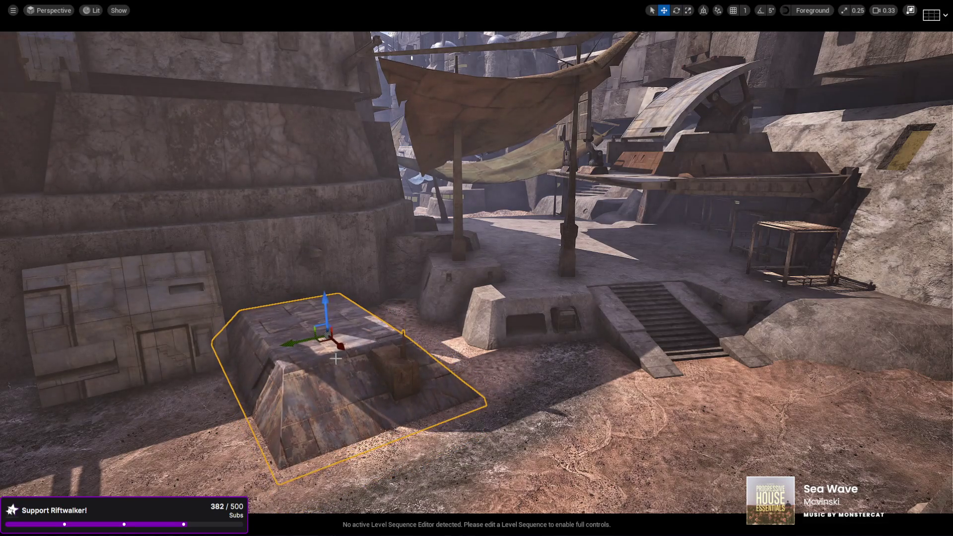
{"action": "left_click_drag", "start_coordinate": [335, 358], "coordinate": [331, 340]}
{"action": "mouse_move", "coordinate": [262, 326]}
{"action": "left_mouse_down"}
{"action": "mouse_move", "coordinate": [298, 315]}
{"action": "mouse_move", "coordinate": [257, 321]}
{"action": "mouse_move", "coordinate": [291, 302]}
{"action": "mouse_move", "coordinate": [336, 315]}
{"action": "left_mouse_up"}
{"action": "left_click_drag", "start_coordinate": [323, 272], "coordinate": [318, 272]}
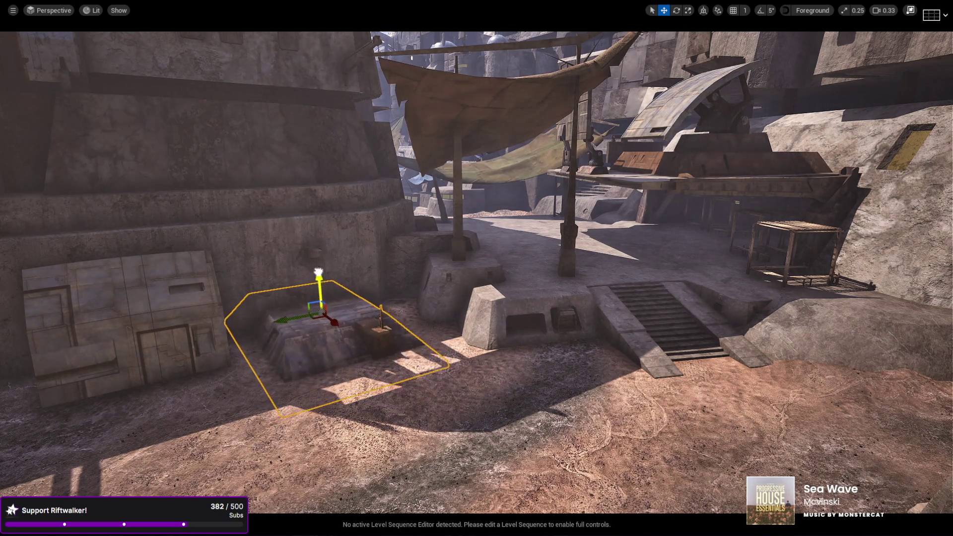